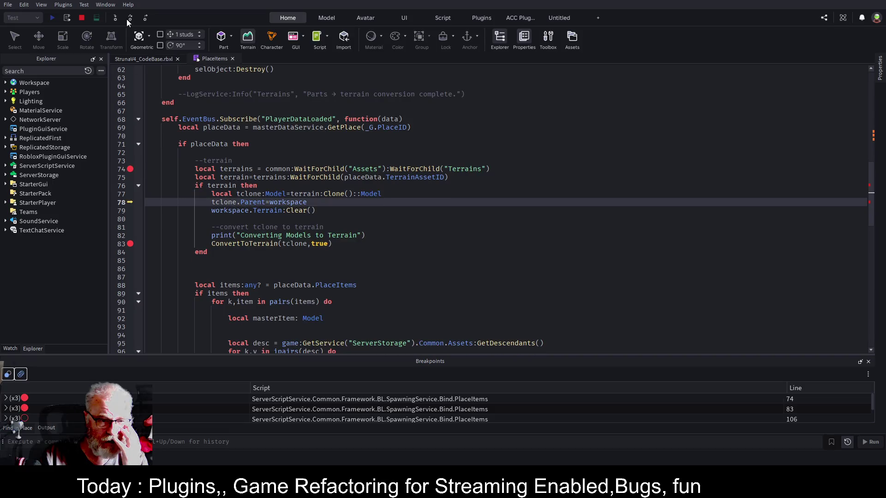
- Step over two lines, into ConvertToTerrain, and past its conversion loop to line 57
{"action": "left_click", "coordinate": [127, 18]}
{"action": "left_click", "coordinate": [126, 19]}
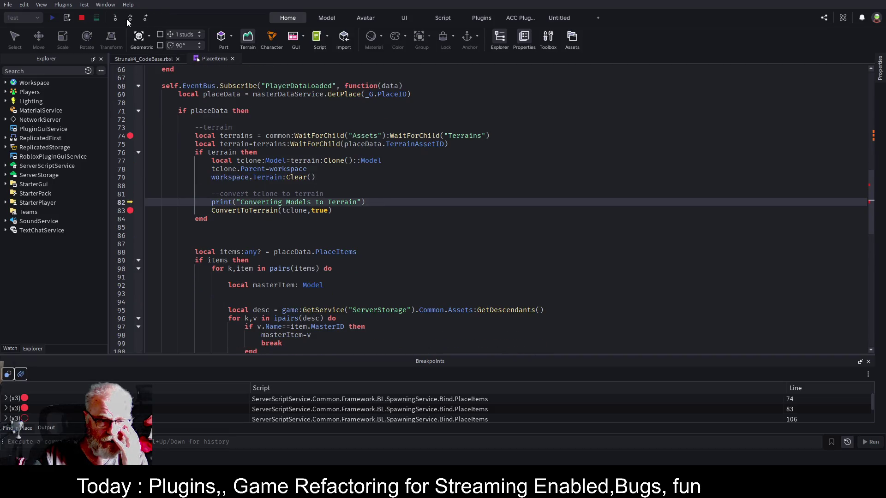
{"action": "left_click", "coordinate": [127, 18]}
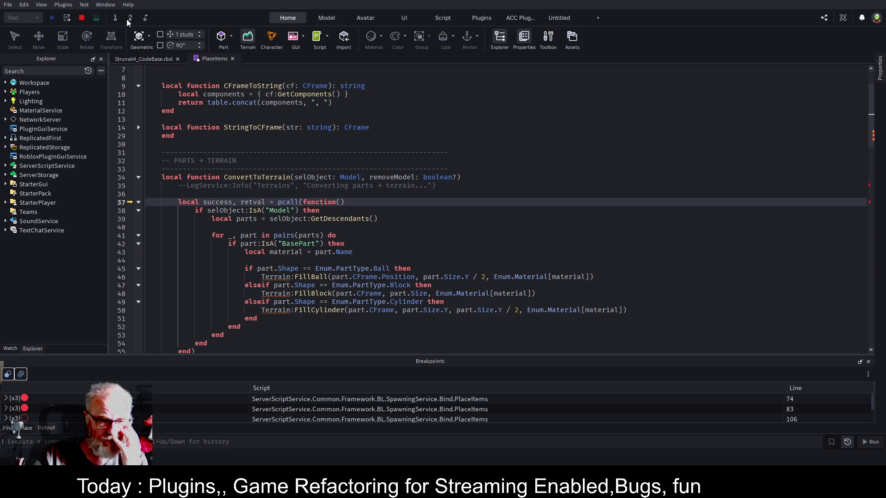
{"action": "left_click", "coordinate": [126, 19]}
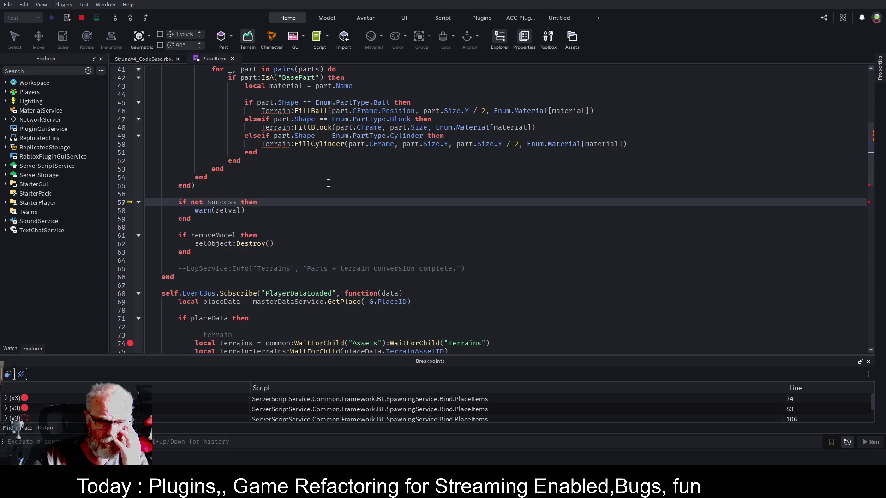
- Scroll up to examine the material lookup on line 48
{"action": "scroll", "coordinate": [329, 183], "scroll_direction": "up", "scroll_amount": 1}
{"action": "scroll", "coordinate": [329, 183], "scroll_direction": "up", "scroll_amount": 3}
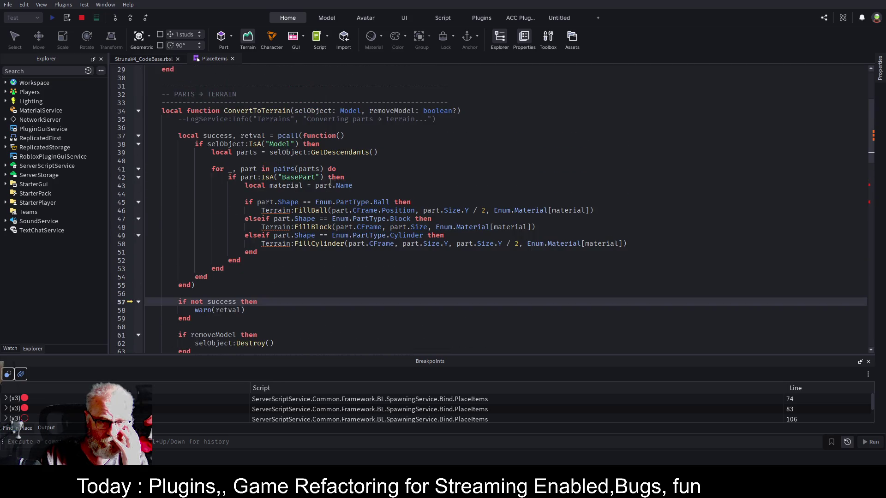
{"action": "left_click", "coordinate": [506, 227]}
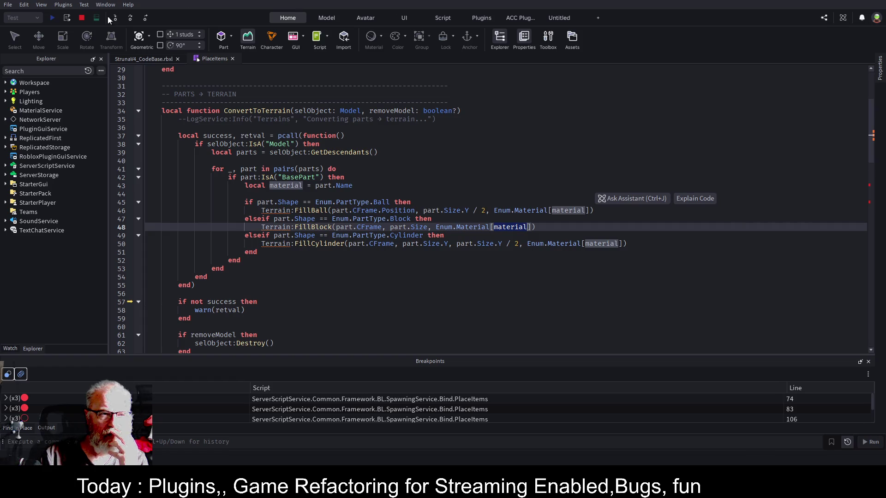
- Stop the play test and expand ServerStorage > Common > Assets > Terrains in Explorer
{"action": "left_click", "coordinate": [82, 18]}
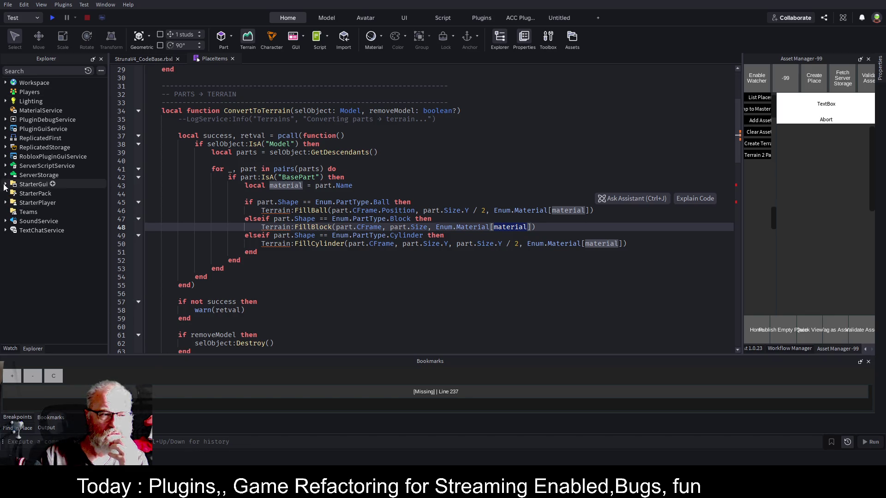
{"action": "left_click", "coordinate": [6, 175]}
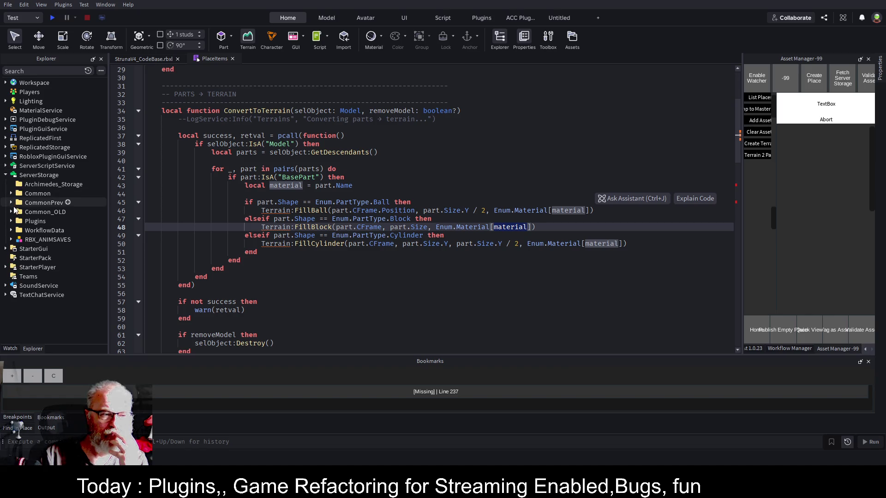
{"action": "left_click", "coordinate": [10, 194]}
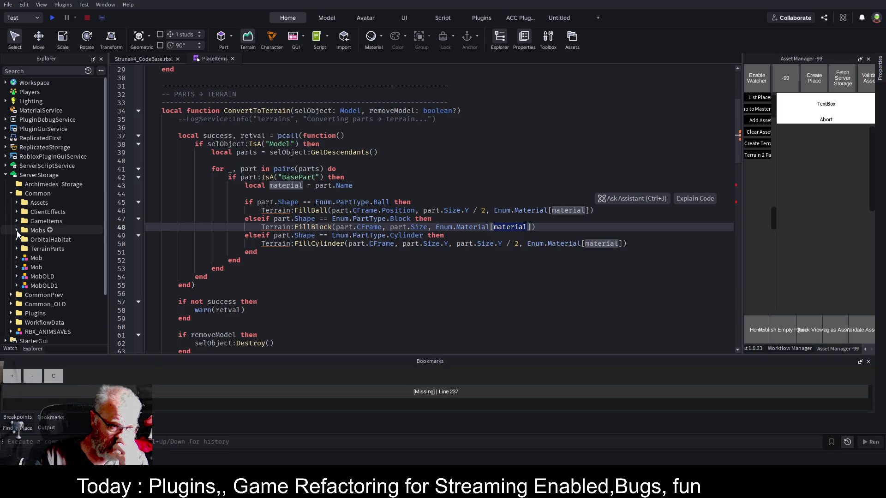
{"action": "left_click", "coordinate": [17, 203]}
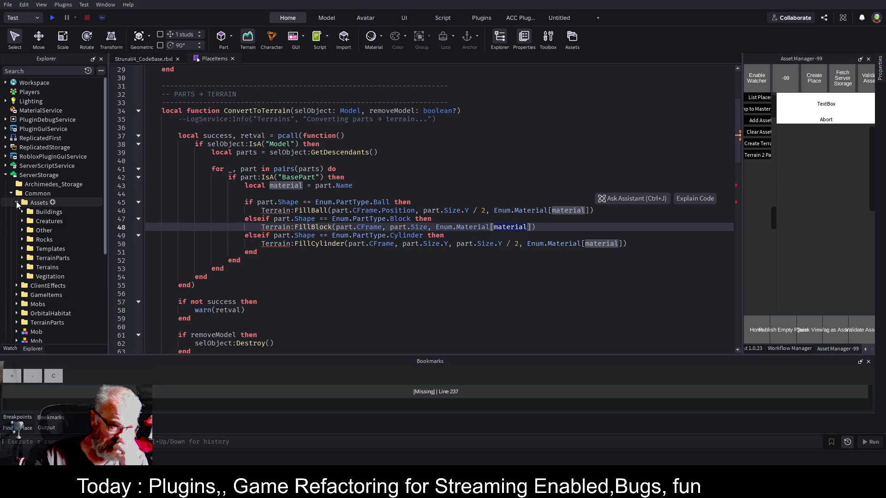
{"action": "left_click", "coordinate": [22, 267]}
{"action": "scroll", "coordinate": [31, 226], "scroll_direction": "down", "scroll_amount": 2}
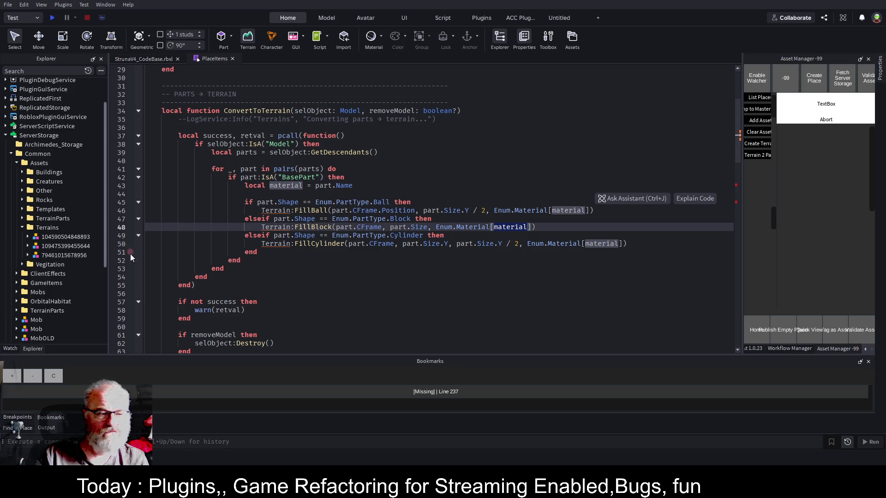
{"action": "left_click", "coordinate": [81, 246]}
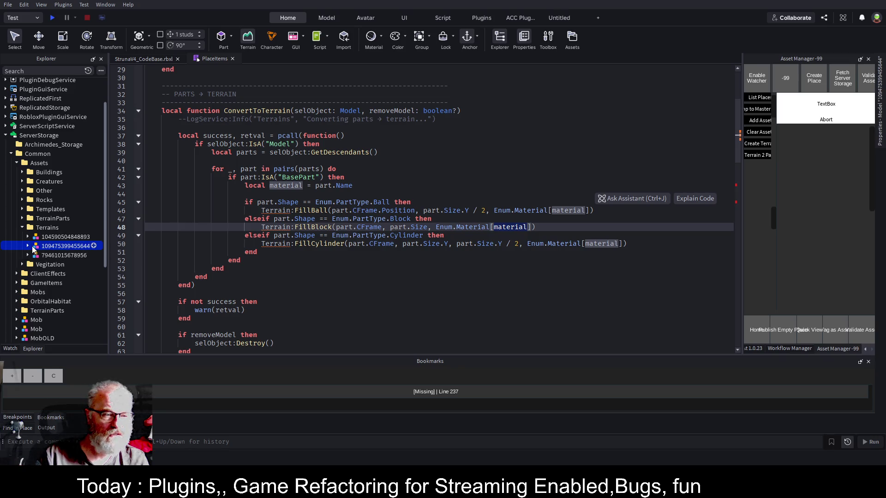
{"action": "left_click", "coordinate": [27, 245]}
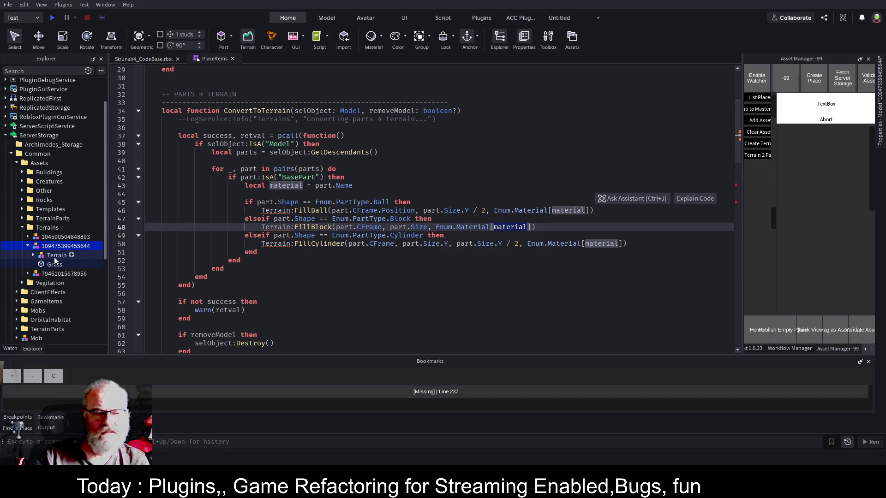
{"action": "left_click", "coordinate": [32, 256]}
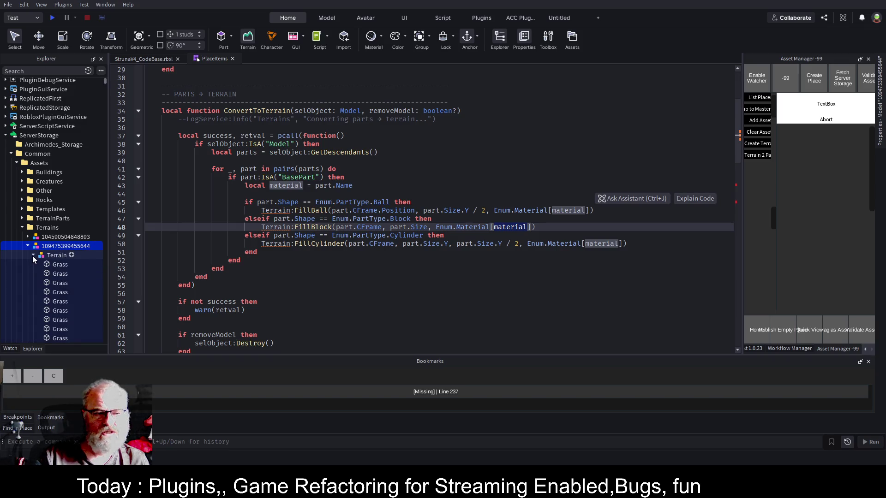
{"action": "left_click", "coordinate": [32, 256]}
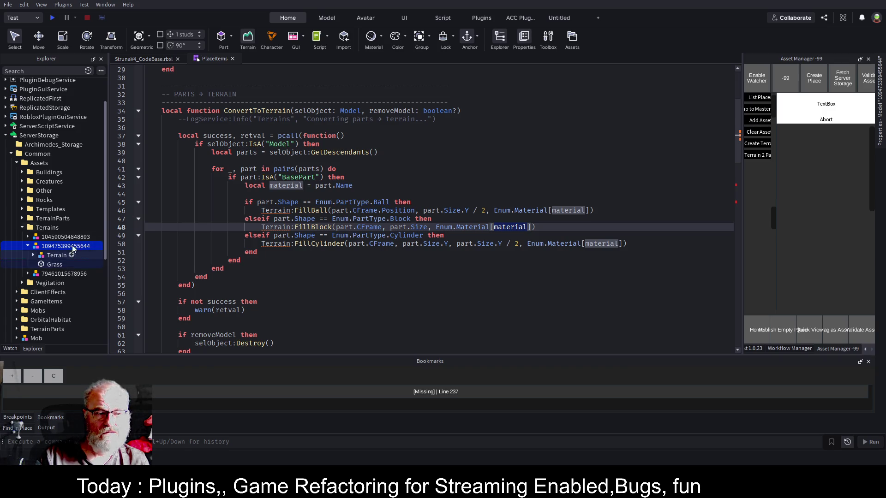
- Write print(#parts) on empty line 40 of ConvertToTerrain and save the place
{"action": "left_click", "coordinate": [431, 177]}
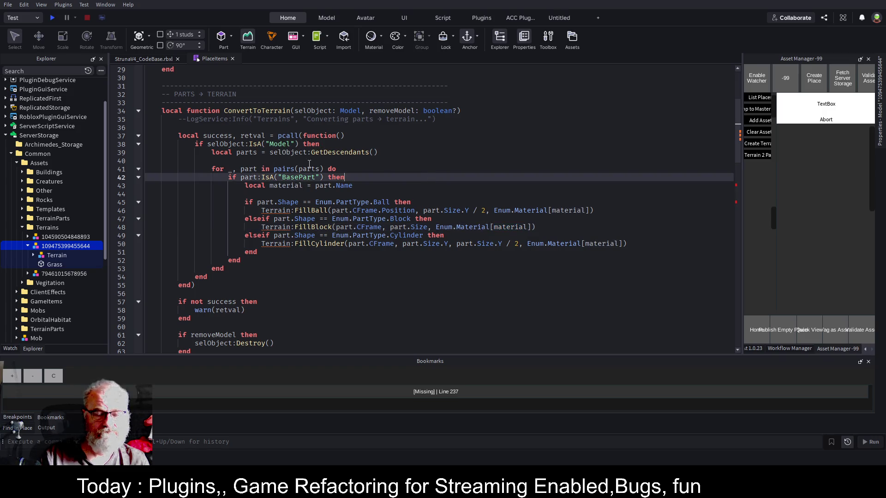
{"action": "left_click", "coordinate": [250, 160]}
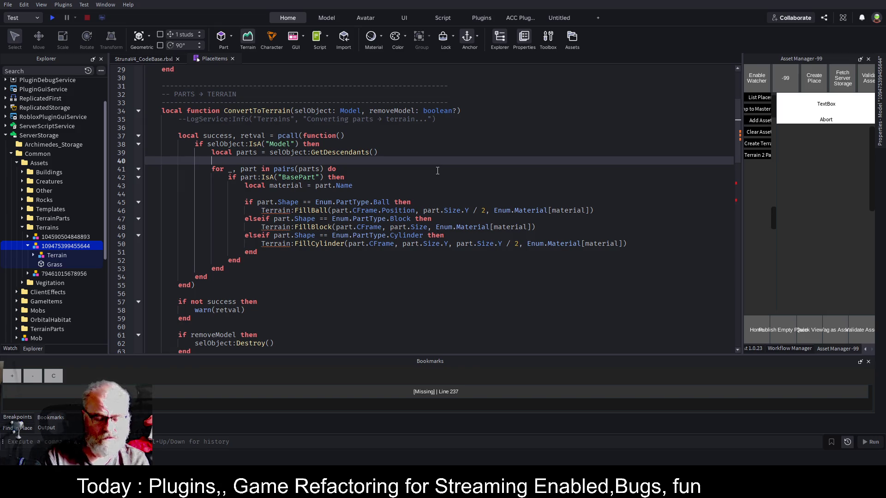
{"action": "type", "text": "print('p"}
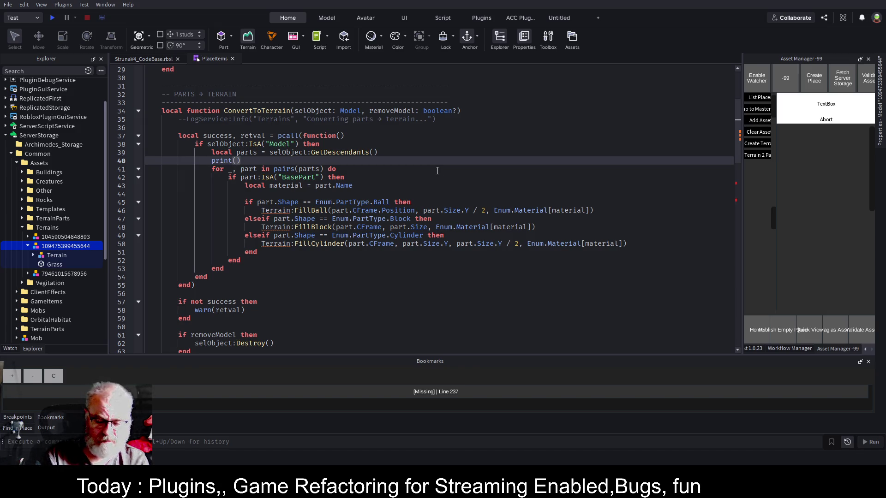
{"action": "type", "text": "arts"}
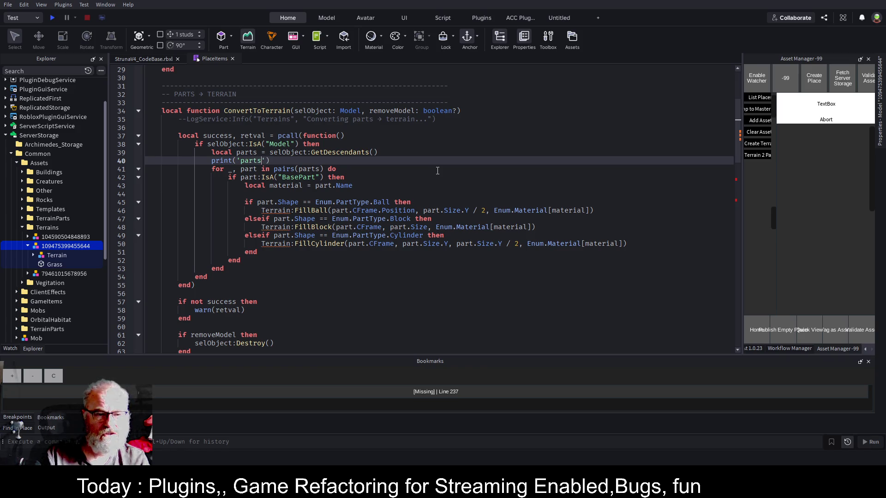
{"action": "key", "text": "ctrl+Left"}
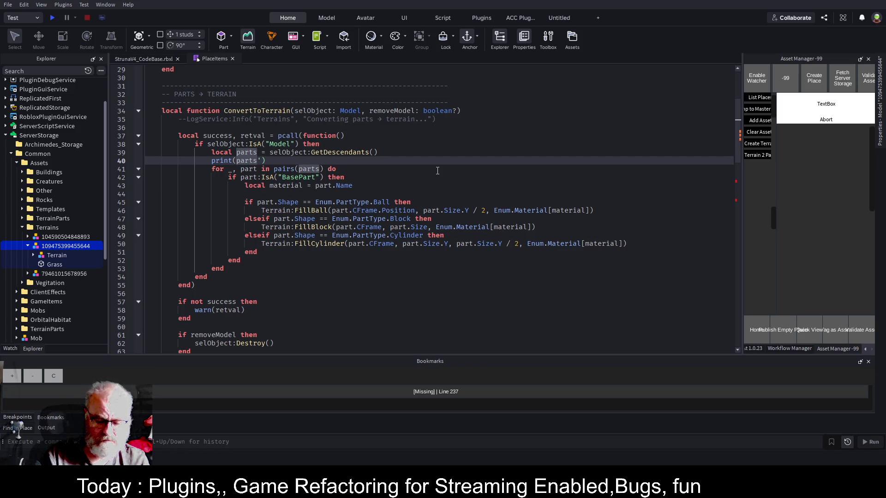
{"action": "key", "text": "BackSpace"}
{"action": "type", "text": "#"}
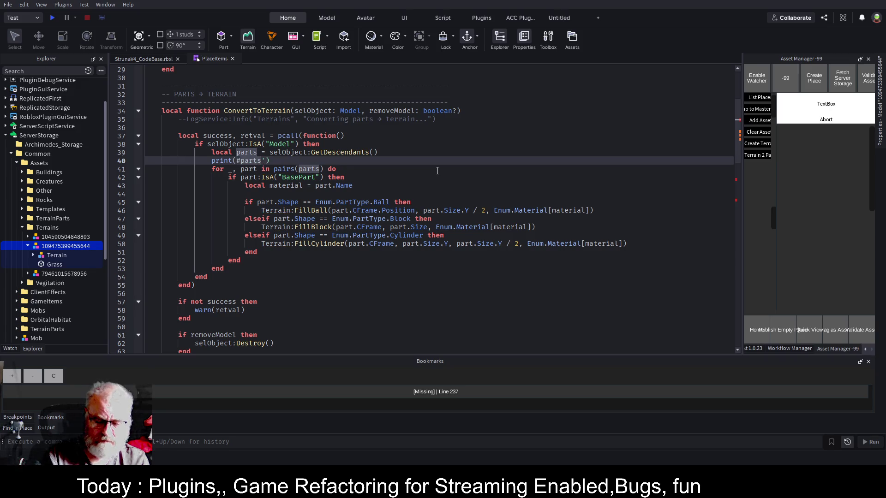
{"action": "key", "text": "ctrl+Right"}
{"action": "key", "text": "Delete"}
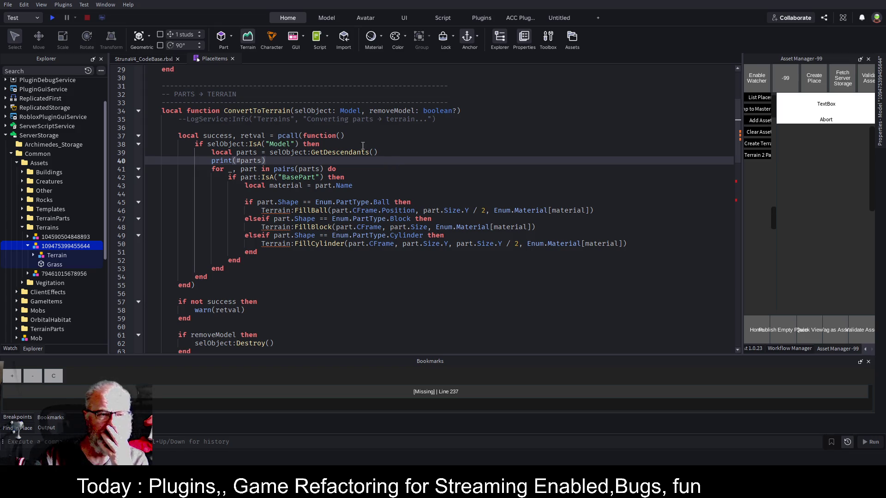
{"action": "key", "text": "ctrl+s"}
{"action": "left_click", "coordinate": [394, 170]}
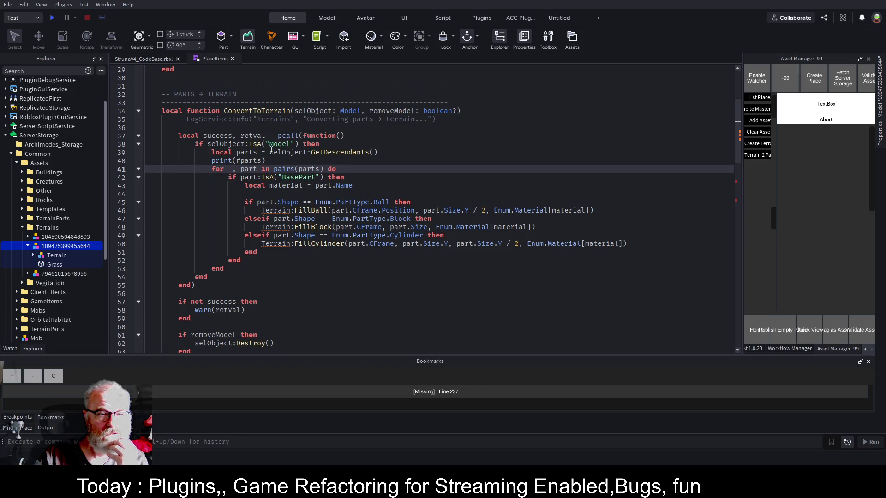
- Find the ConvertToTerrain call on line 83 and disable the breakpoints on lines 74 and 83
{"action": "double_click", "coordinate": [256, 111]}
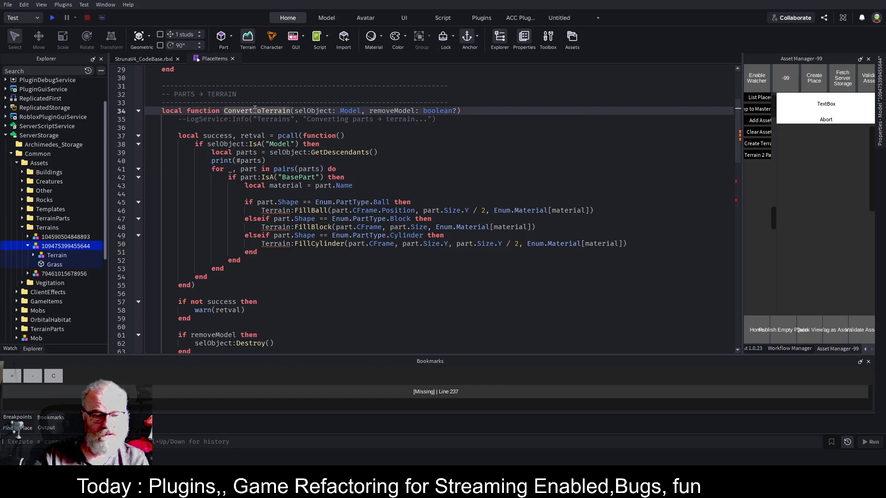
{"action": "key", "text": "ctrl+f"}
{"action": "key", "text": "Return"}
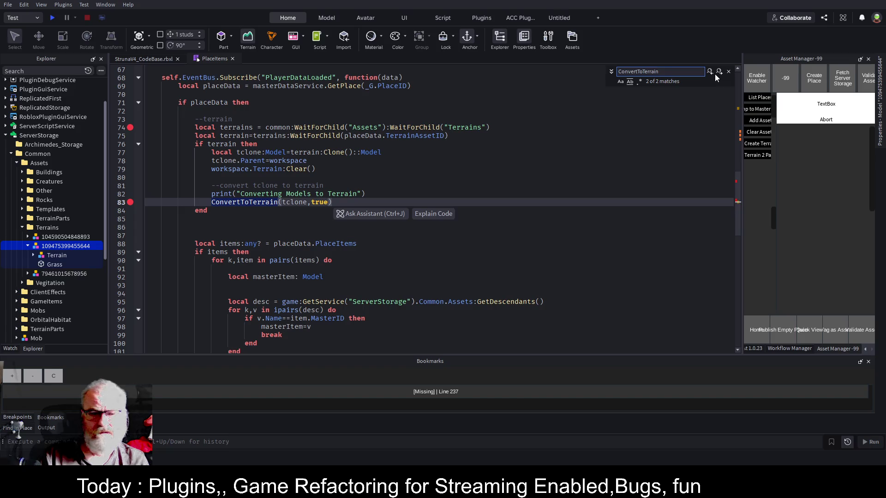
{"action": "left_click", "coordinate": [341, 178]}
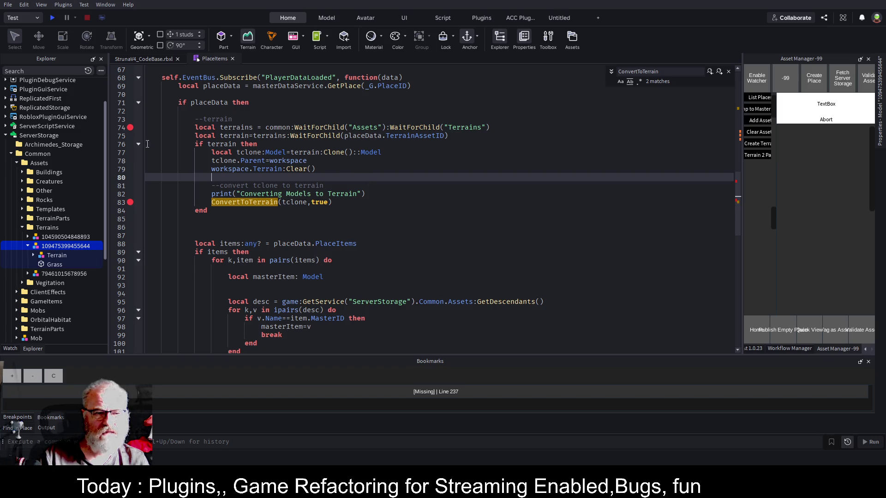
{"action": "left_click", "coordinate": [130, 127]}
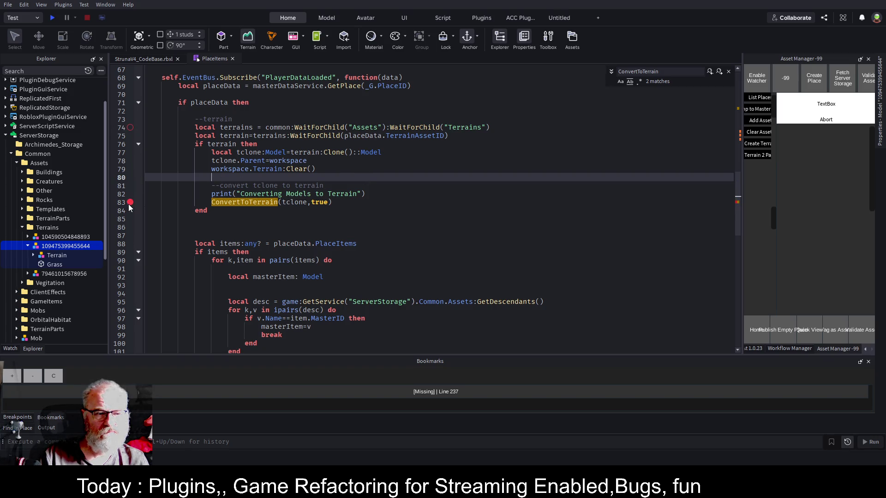
{"action": "left_click", "coordinate": [130, 202]}
- Start a new play test and scroll the Output log up to its first startup messages
{"action": "key", "text": "ctrl+s"}
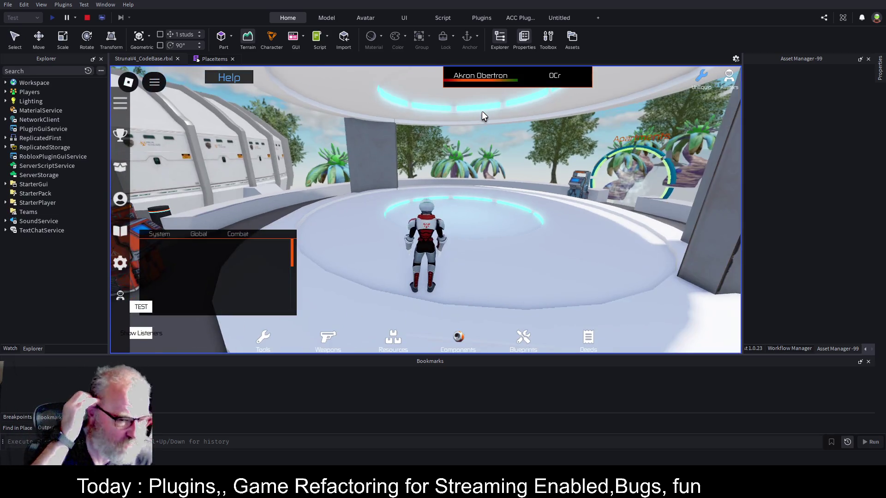
{"action": "scroll", "coordinate": [482, 116], "scroll_direction": "up", "scroll_amount": 5}
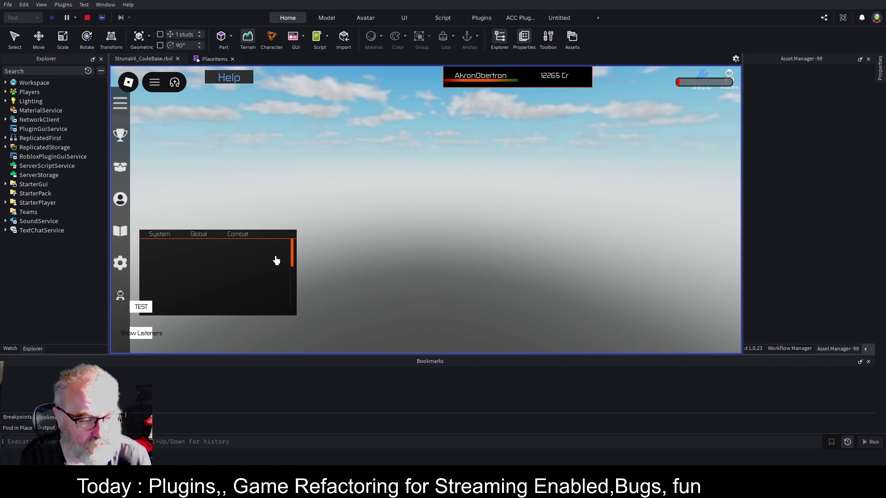
{"action": "left_click", "coordinate": [46, 428]}
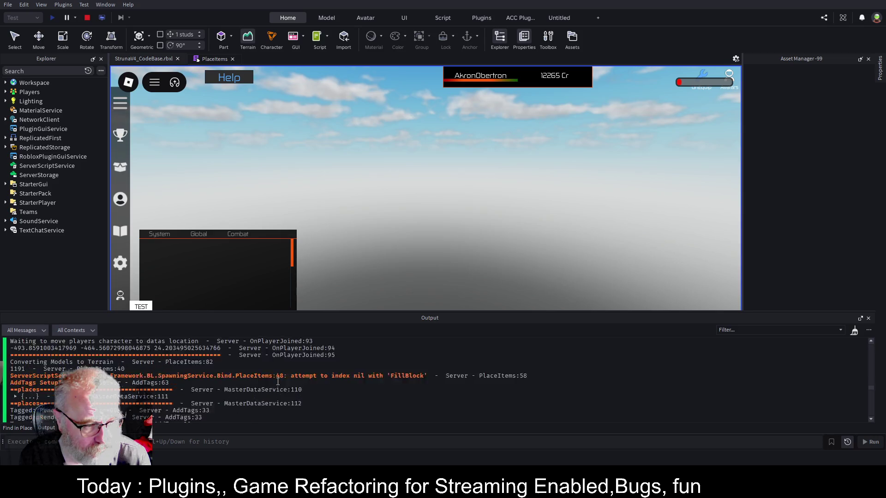
{"action": "scroll", "coordinate": [278, 382], "scroll_direction": "up", "scroll_amount": 10}
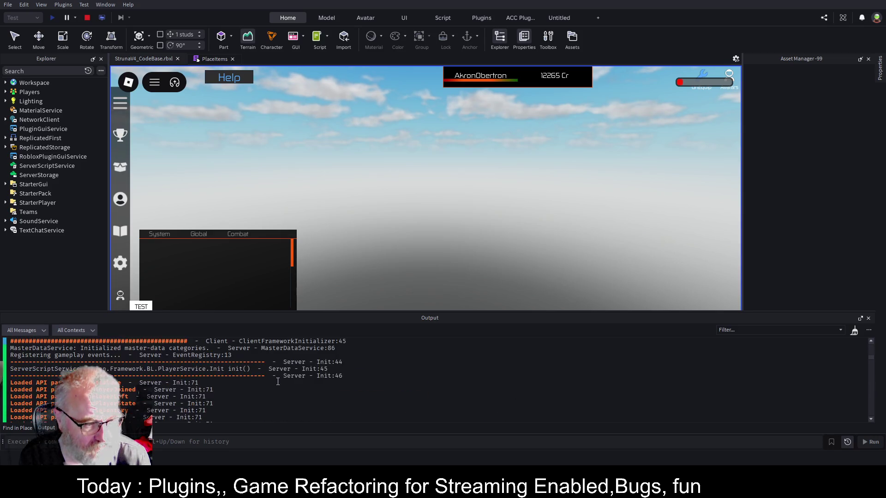
{"action": "scroll", "coordinate": [277, 382], "scroll_direction": "up", "scroll_amount": 5}
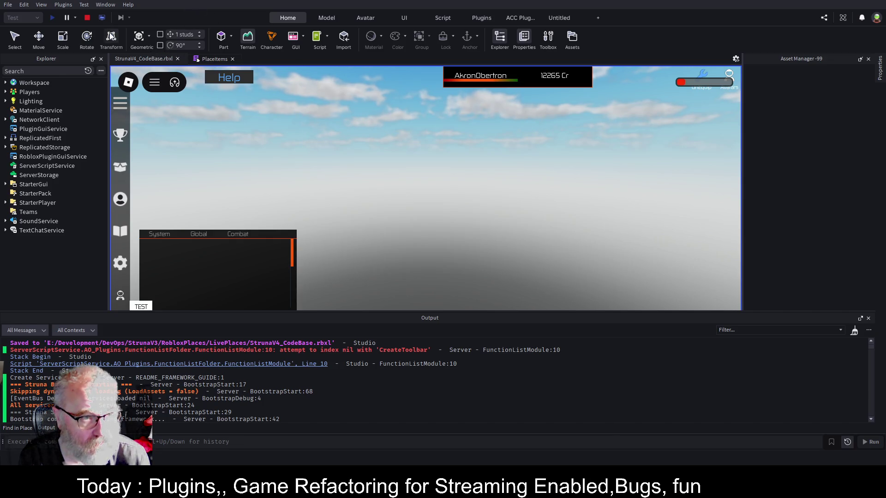
- Switch the play test to the server view and fly the camera around the world
{"action": "left_click", "coordinate": [105, 16]}
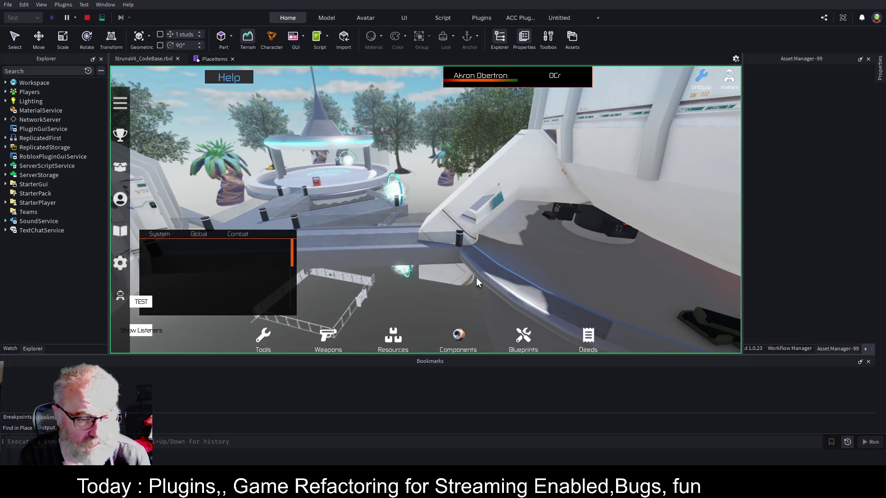
{"action": "key", "text": "s"}
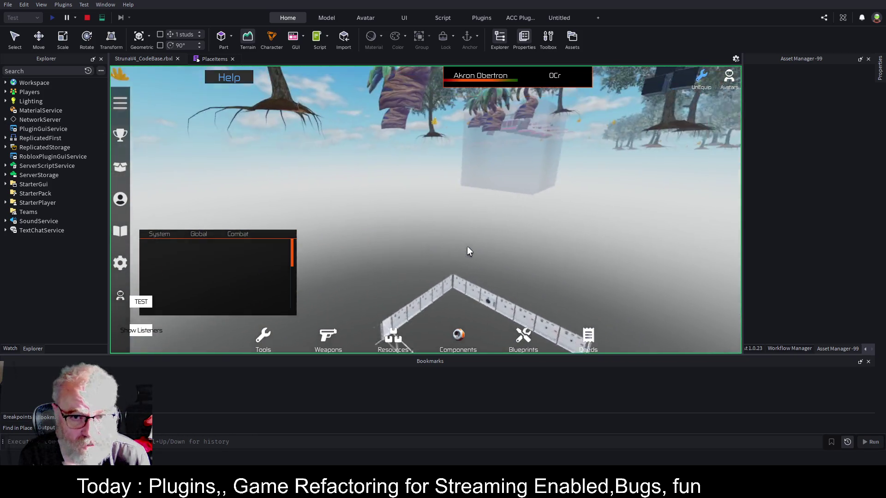
{"action": "key", "text": "s"}
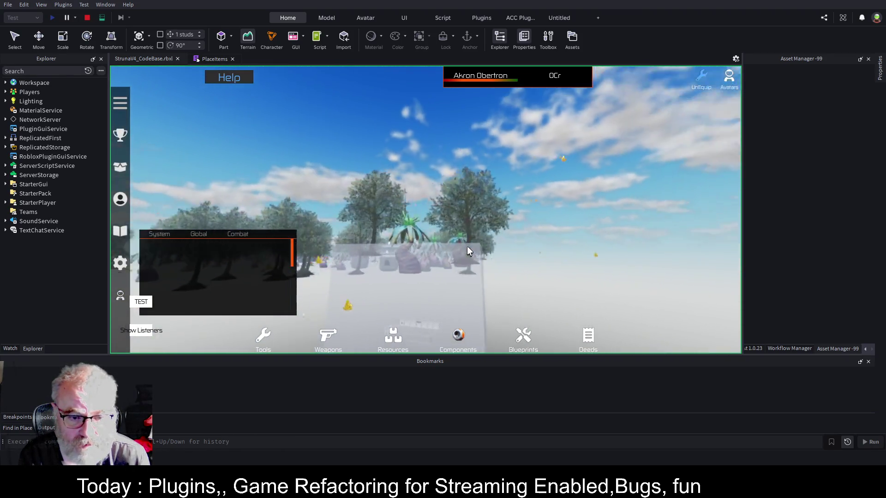
{"action": "key", "text": "s"}
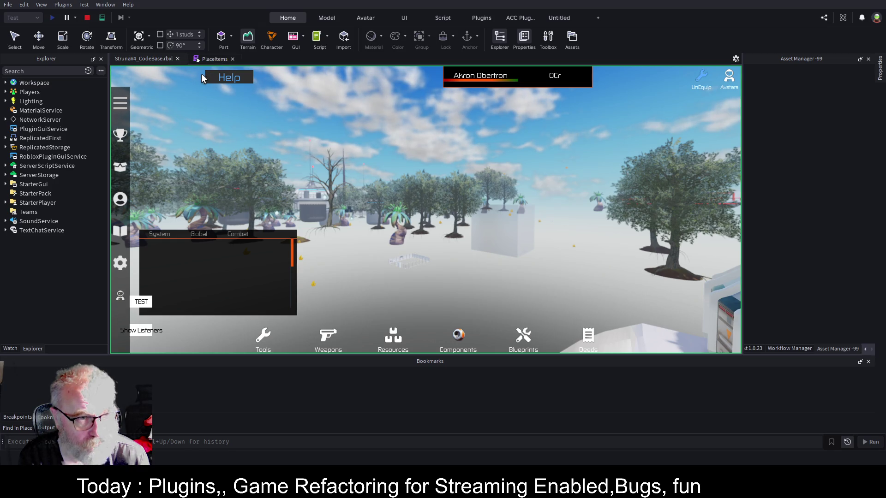
- Enlarge the Output log and scroll to the 1191-parts print and PlaceItems:48 FillBlock error
{"action": "left_click", "coordinate": [48, 429]}
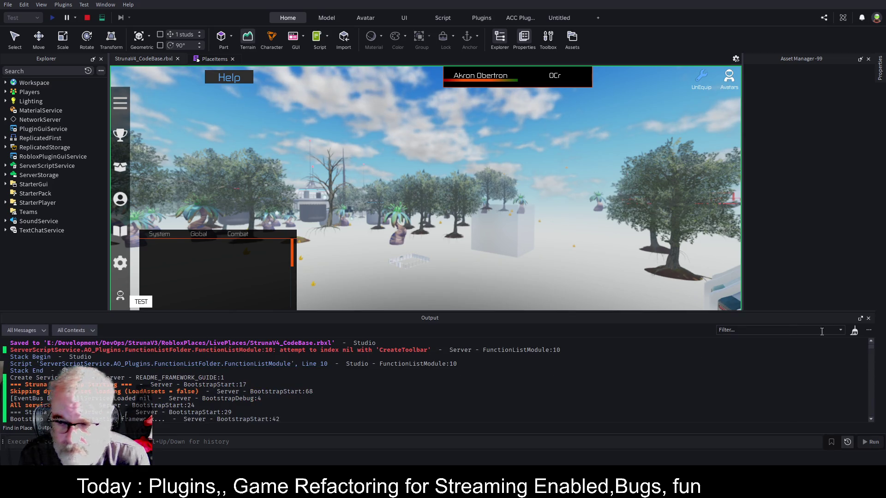
{"action": "left_click", "coordinate": [860, 319]}
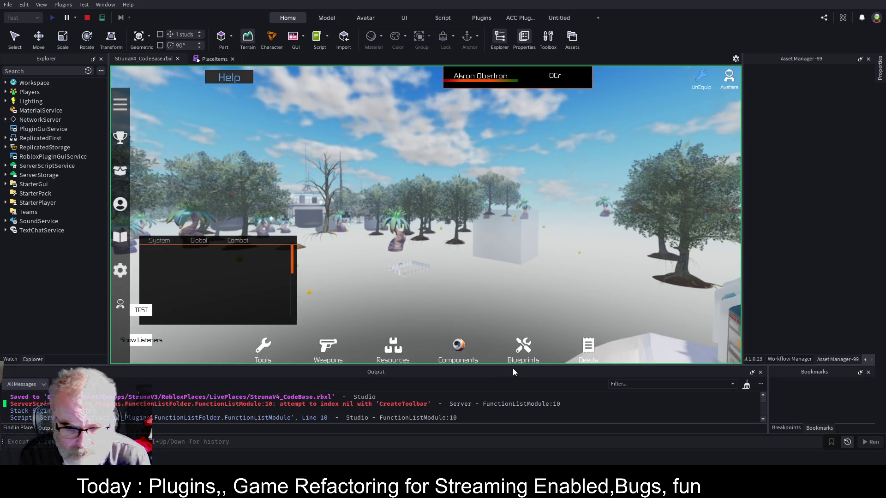
{"action": "left_click_drag", "start_coordinate": [513, 368], "coordinate": [461, 223]}
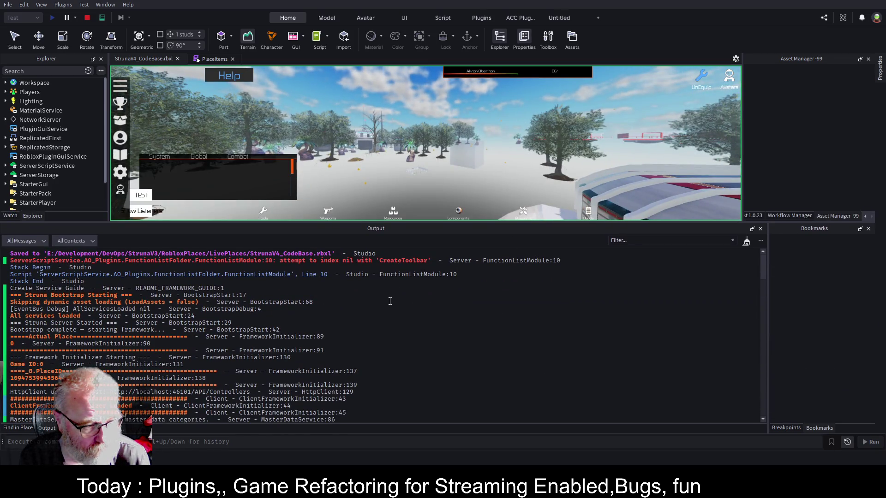
{"action": "scroll", "coordinate": [390, 302], "scroll_direction": "down", "scroll_amount": 15}
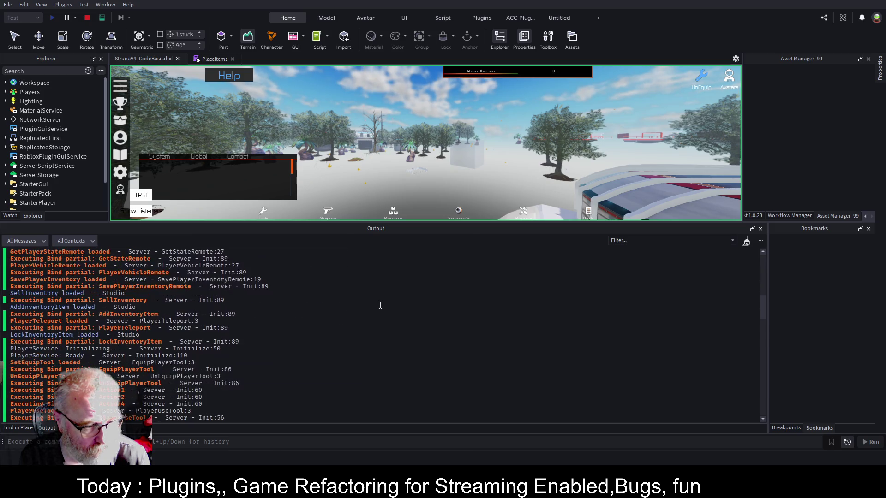
{"action": "scroll", "coordinate": [380, 305], "scroll_direction": "down", "scroll_amount": 15}
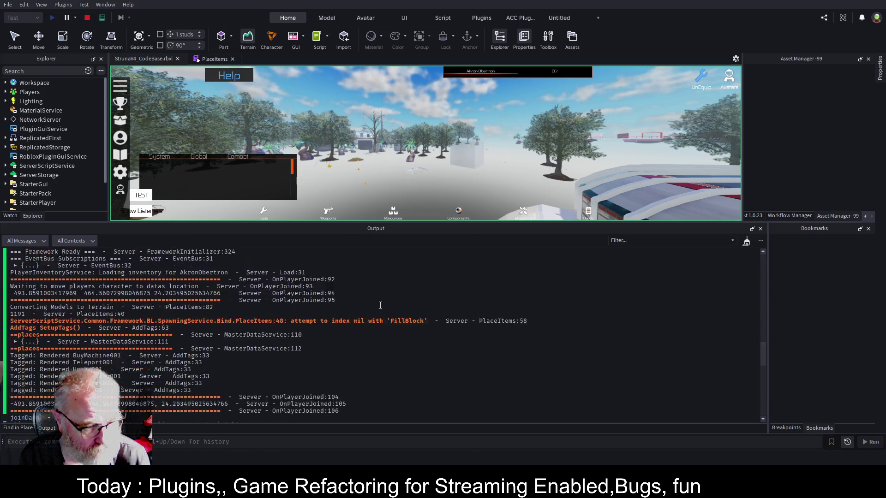
{"action": "scroll", "coordinate": [381, 305], "scroll_direction": "down", "scroll_amount": 3}
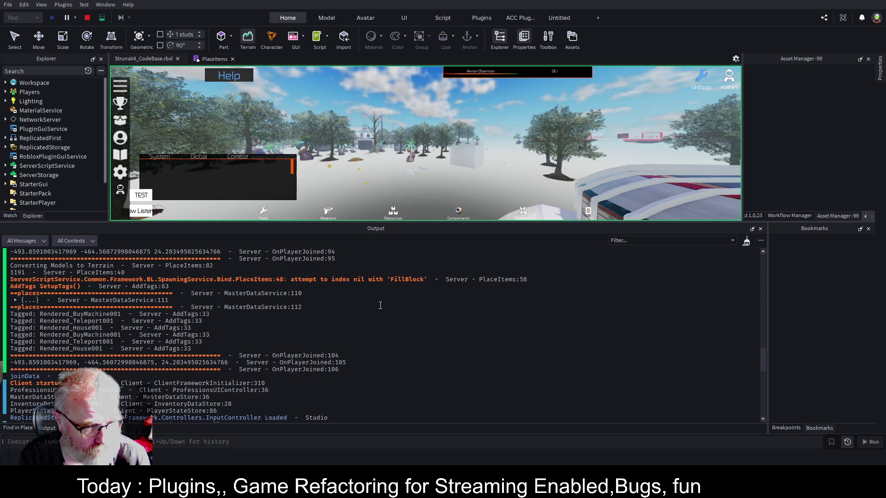
- Open PlaceItems from the error and replace warn with error on line 58
{"action": "left_click", "coordinate": [418, 284]}
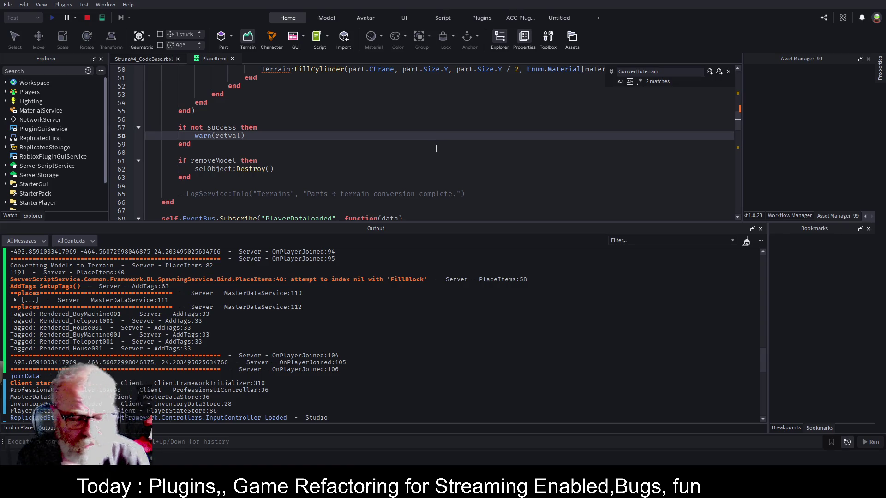
{"action": "double_click", "coordinate": [203, 139]}
{"action": "type", "text": "error"}
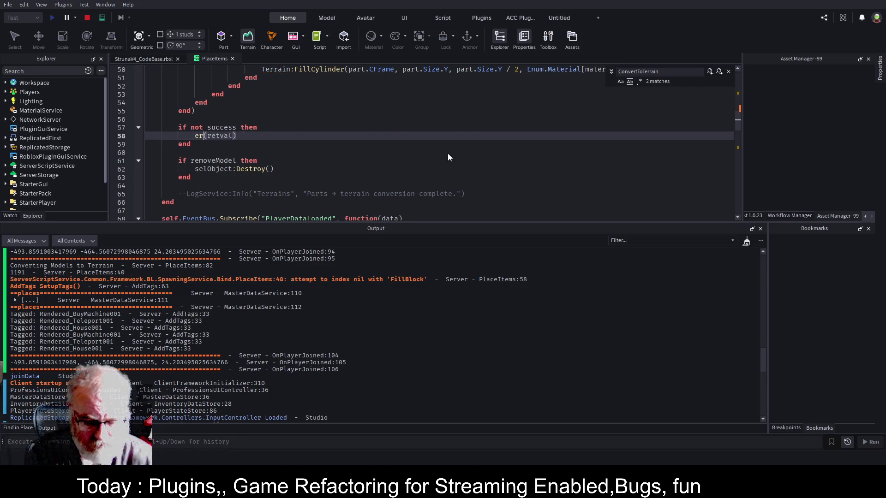
{"action": "key", "text": "Escape"}
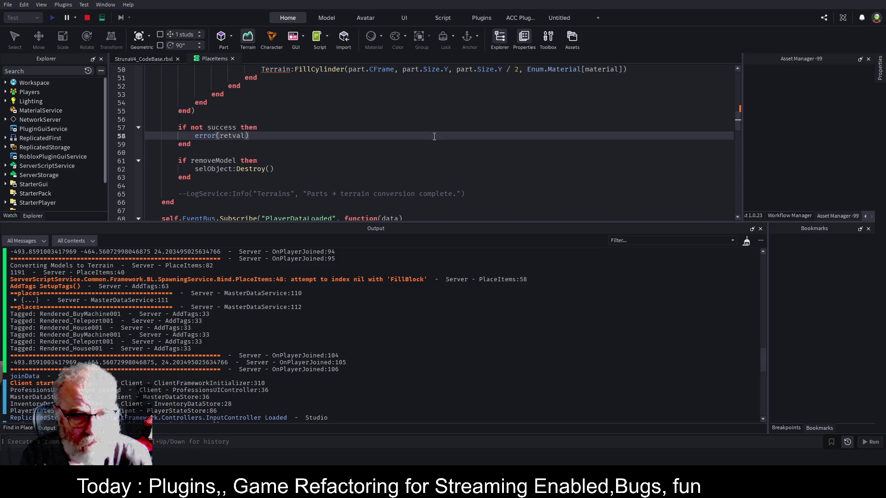
{"action": "left_click", "coordinate": [434, 137]}
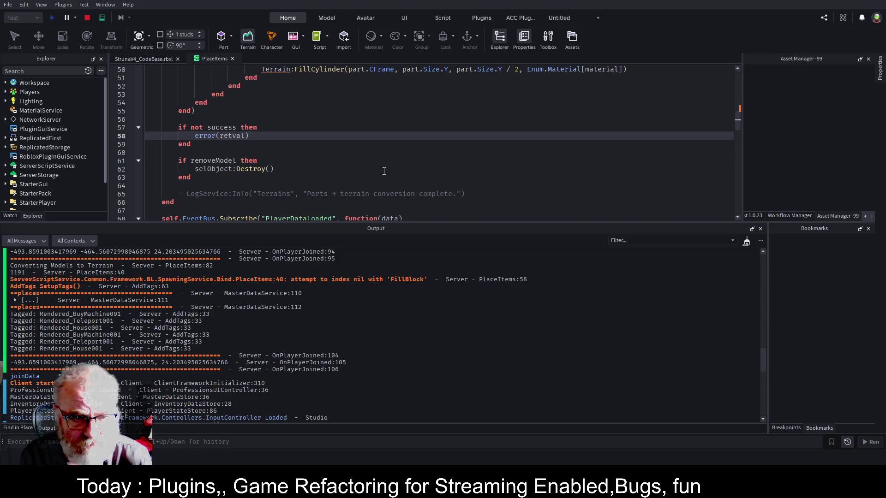
- Scroll the script up to the ConvertToTerrain function
{"action": "scroll", "coordinate": [382, 167], "scroll_direction": "up", "scroll_amount": 2}
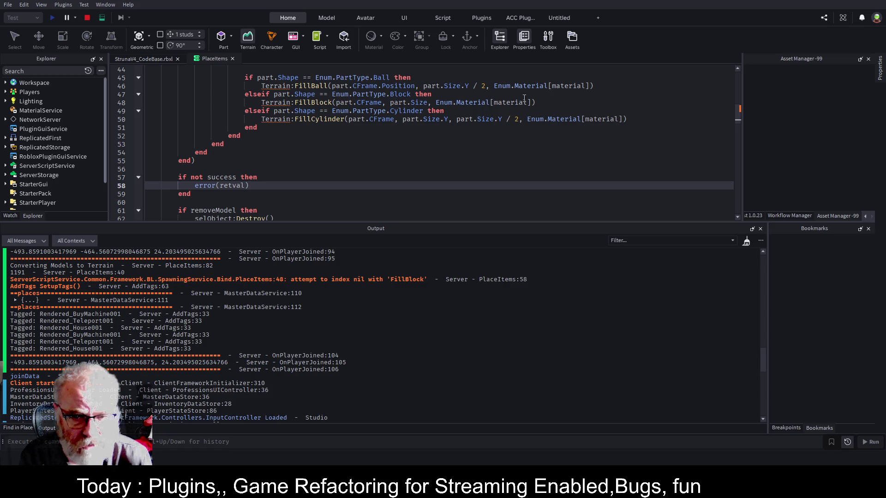
{"action": "scroll", "coordinate": [349, 169], "scroll_direction": "up", "scroll_amount": 2}
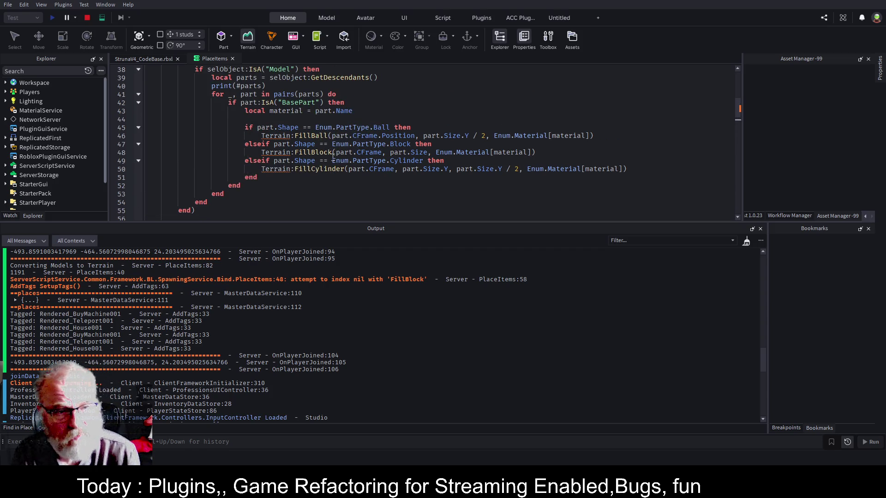
{"action": "scroll", "coordinate": [275, 145], "scroll_direction": "up", "scroll_amount": 2}
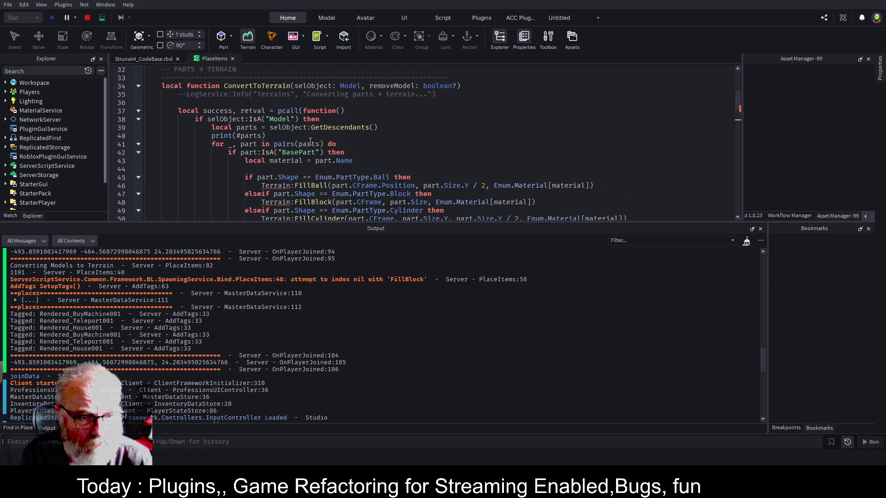
- Highlight every use of parts, browse the Workspace contents, then stop the play test
{"action": "double_click", "coordinate": [310, 143]}
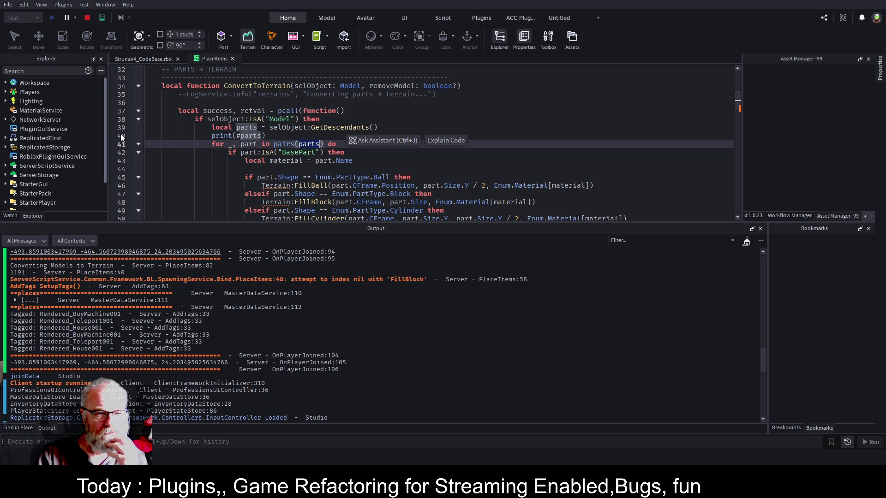
{"action": "left_click", "coordinate": [5, 83]}
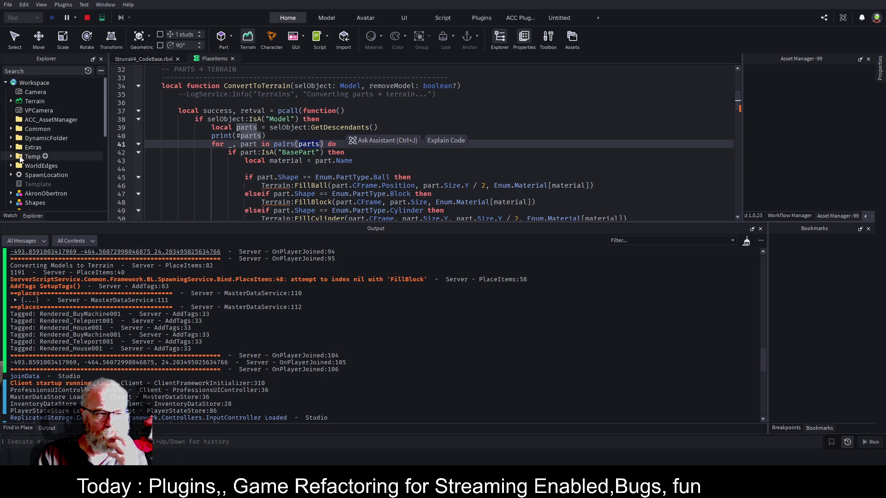
{"action": "scroll", "coordinate": [53, 146], "scroll_direction": "down", "scroll_amount": 3}
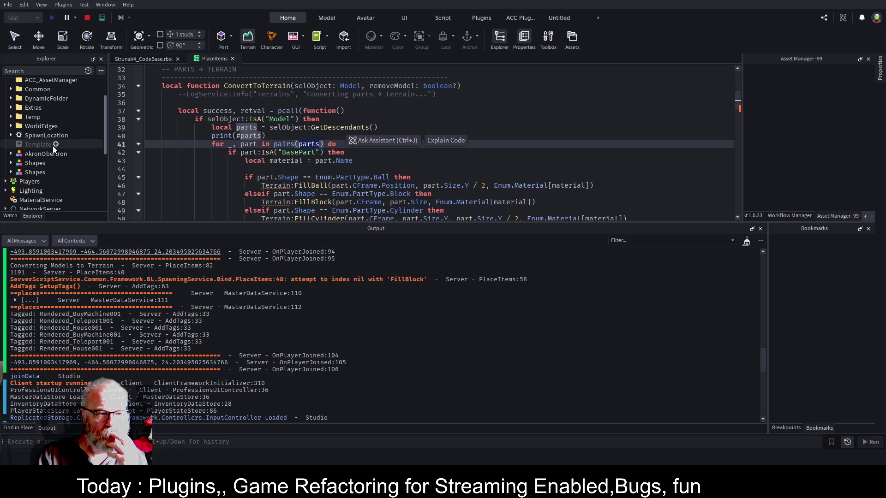
{"action": "scroll", "coordinate": [53, 146], "scroll_direction": "up", "scroll_amount": 3}
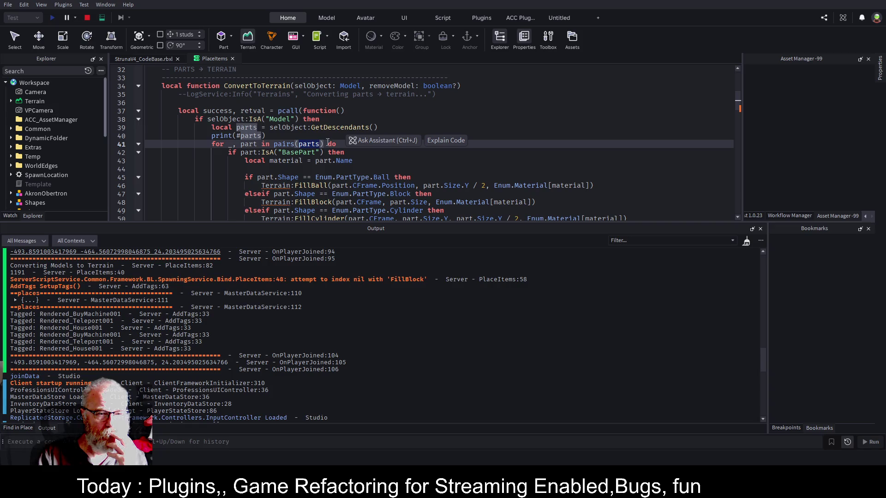
{"action": "scroll", "coordinate": [281, 163], "scroll_direction": "down", "scroll_amount": 2}
{"action": "scroll", "coordinate": [241, 173], "scroll_direction": "down", "scroll_amount": 3}
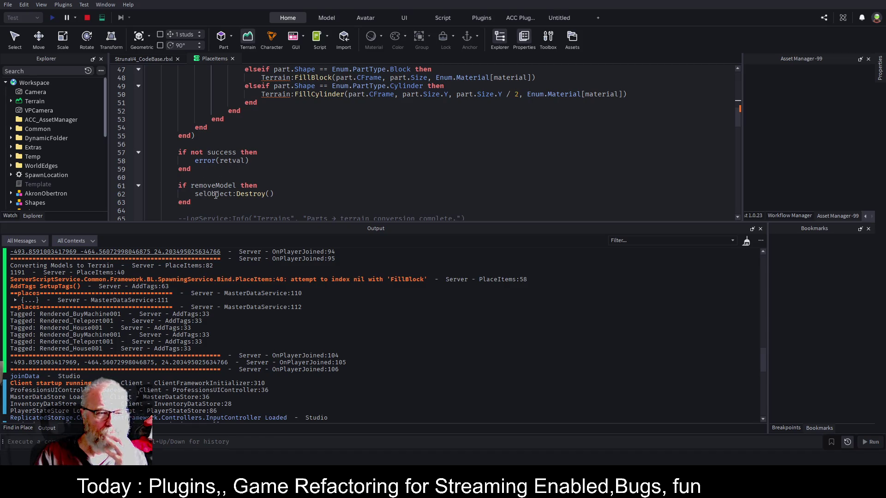
{"action": "left_click", "coordinate": [86, 18]}
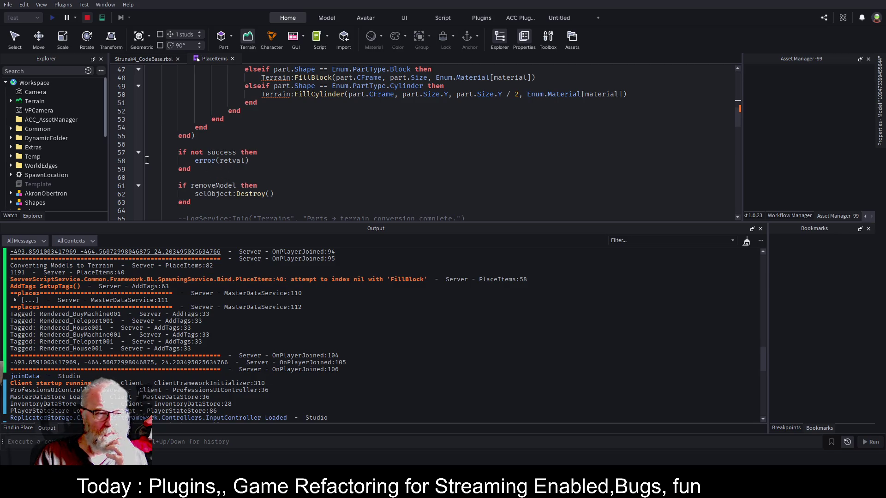
- Add a breakpoint on line 58 of PlaceItems and start a new play test
{"action": "left_click", "coordinate": [131, 160]}
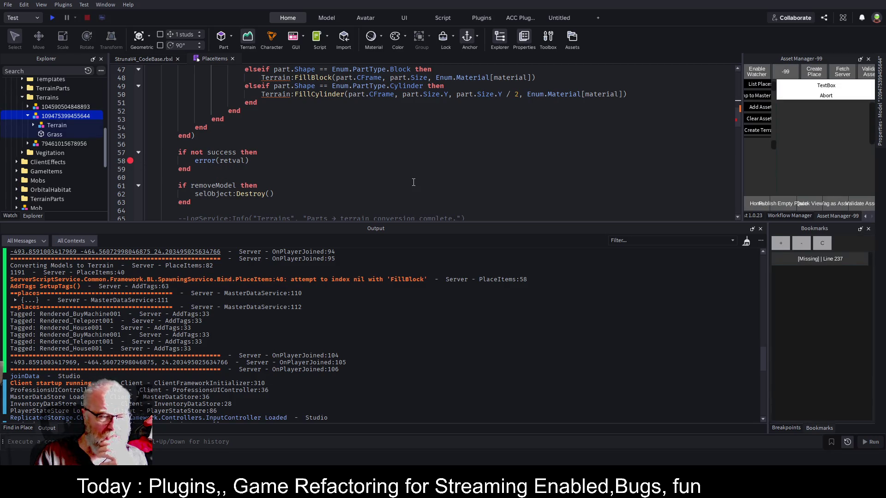
{"action": "left_click", "coordinate": [57, 18]}
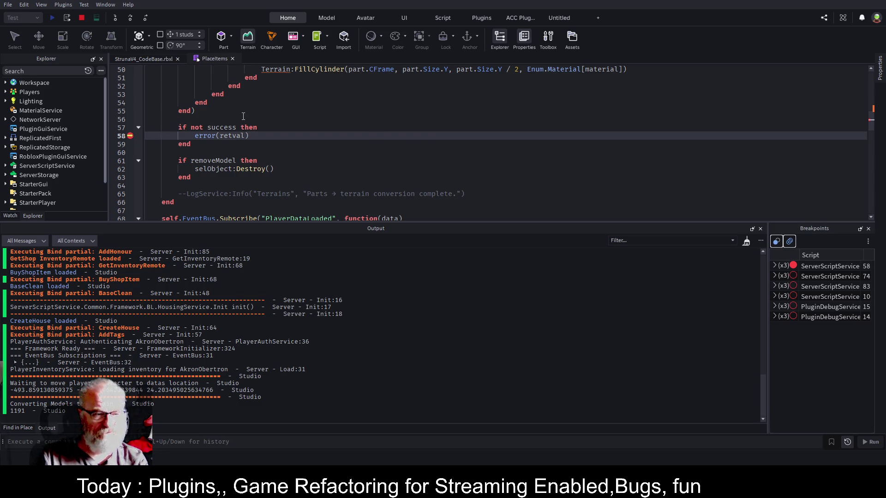
{"action": "left_click", "coordinate": [5, 83]}
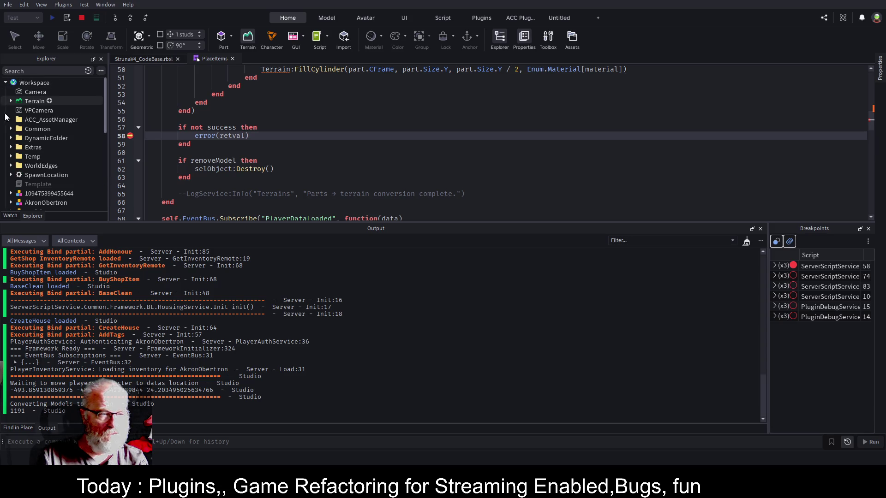
{"action": "left_click", "coordinate": [11, 193]}
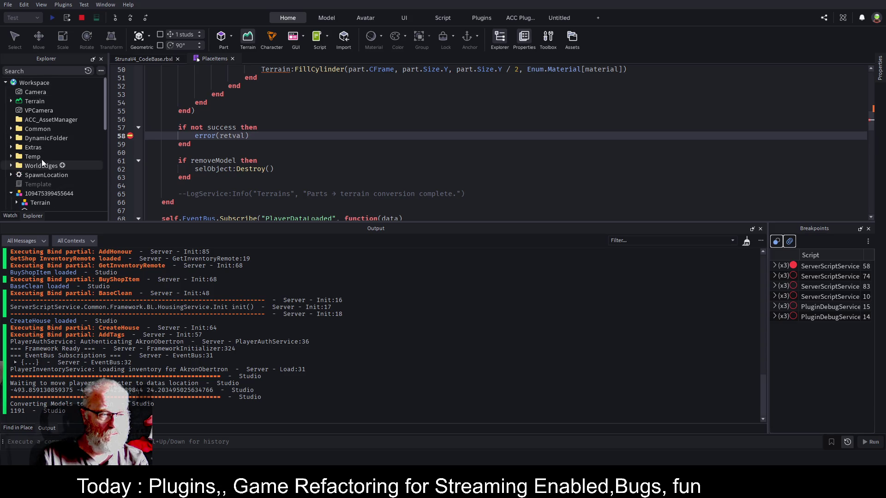
{"action": "scroll", "coordinate": [60, 143], "scroll_direction": "down", "scroll_amount": 1}
{"action": "scroll", "coordinate": [60, 140], "scroll_direction": "down", "scroll_amount": 1}
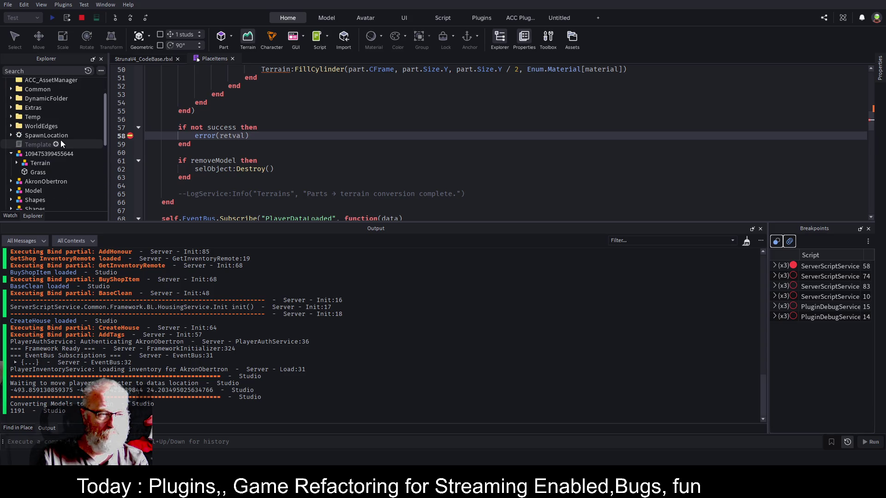
{"action": "left_click", "coordinate": [17, 163]}
- Scroll through the many Grass parts, then scroll the script editor back up from line 41
{"action": "scroll", "coordinate": [51, 140], "scroll_direction": "down", "scroll_amount": 5}
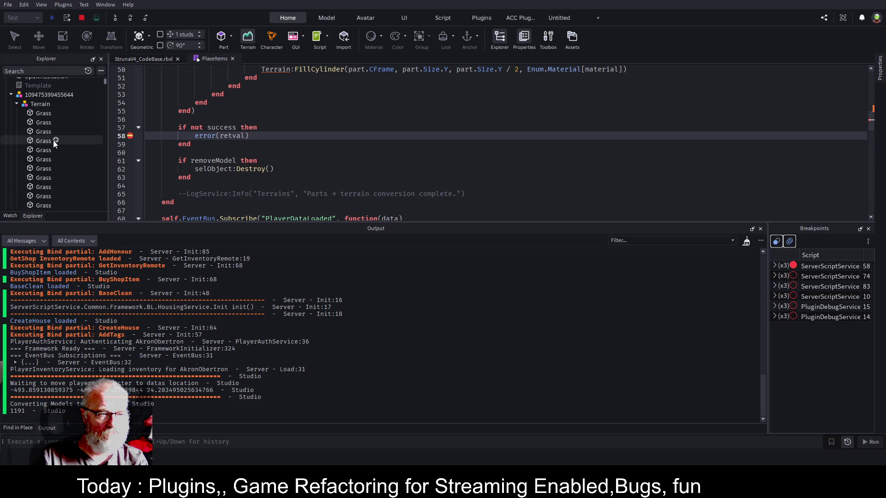
{"action": "scroll", "coordinate": [63, 165], "scroll_direction": "down", "scroll_amount": 5}
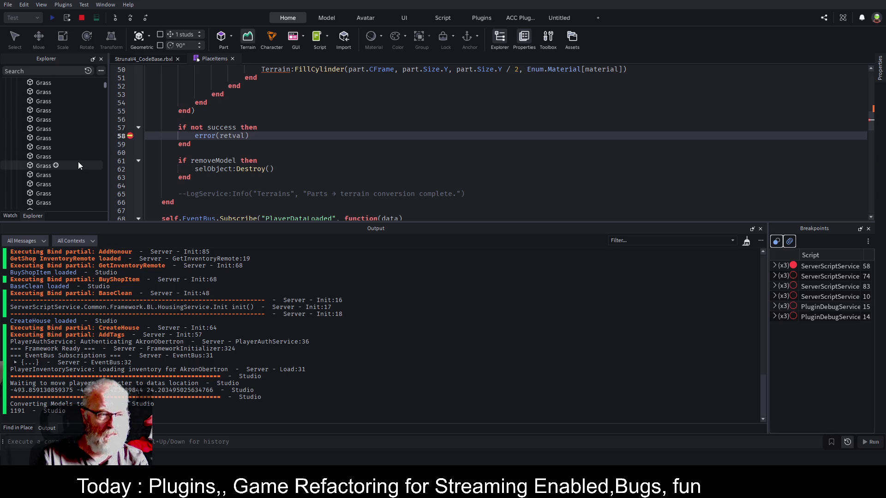
{"action": "scroll", "coordinate": [79, 170], "scroll_direction": "down", "scroll_amount": 1}
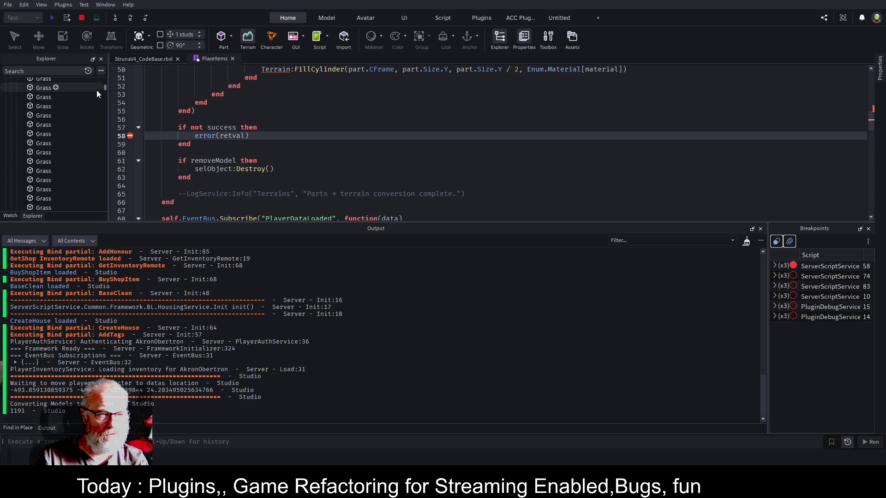
{"action": "mouse_move", "coordinate": [106, 87]}
{"action": "left_mouse_down"}
{"action": "mouse_move", "coordinate": [106, 214]}
{"action": "mouse_move", "coordinate": [107, 81]}
{"action": "left_mouse_up"}
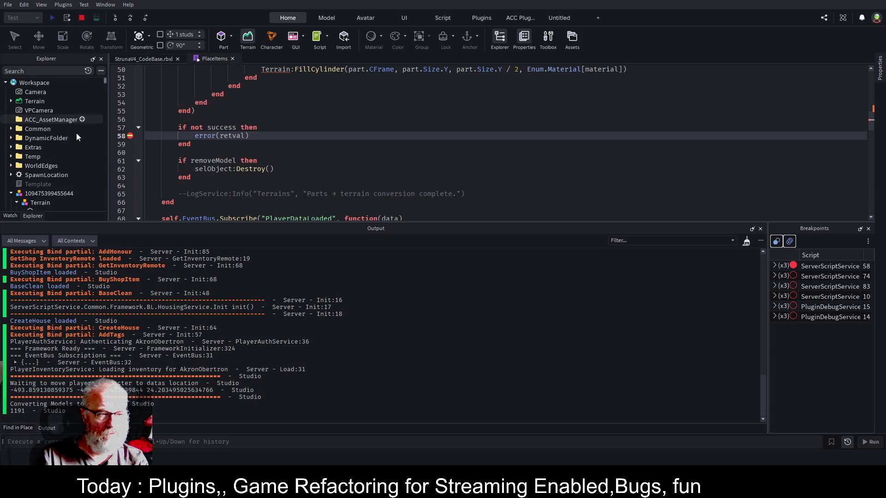
{"action": "scroll", "coordinate": [77, 141], "scroll_direction": "down", "scroll_amount": 2}
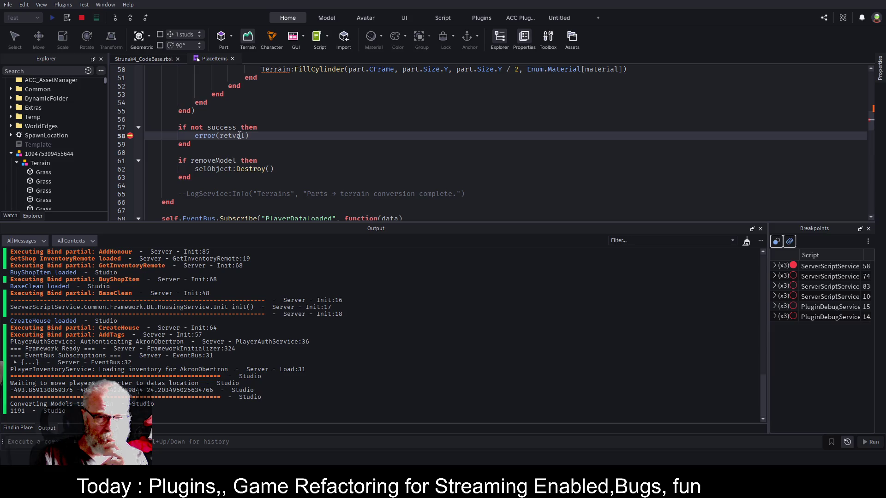
{"action": "scroll", "coordinate": [280, 110], "scroll_direction": "up", "scroll_amount": 5}
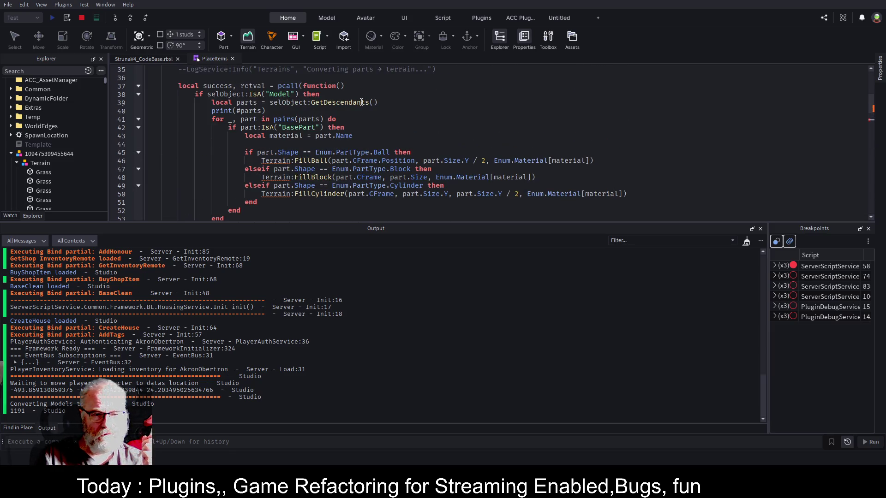
{"action": "left_click", "coordinate": [355, 122]}
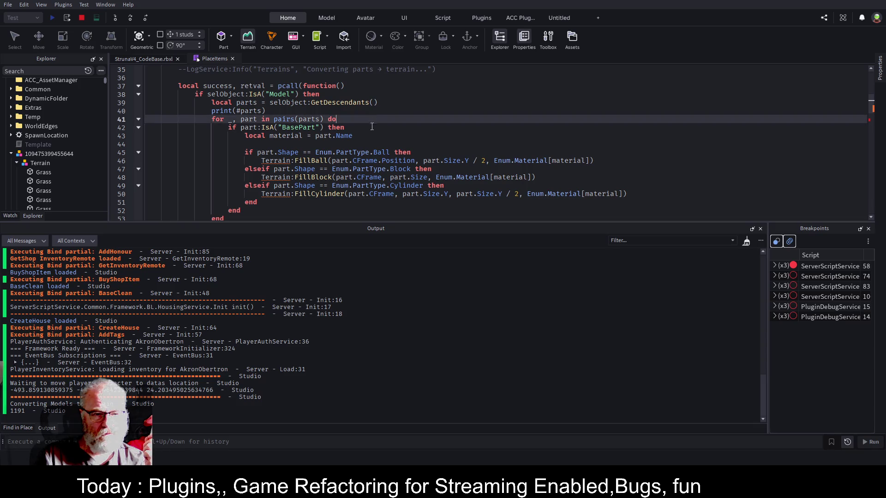
{"action": "scroll", "coordinate": [365, 110], "scroll_direction": "up", "scroll_amount": 2}
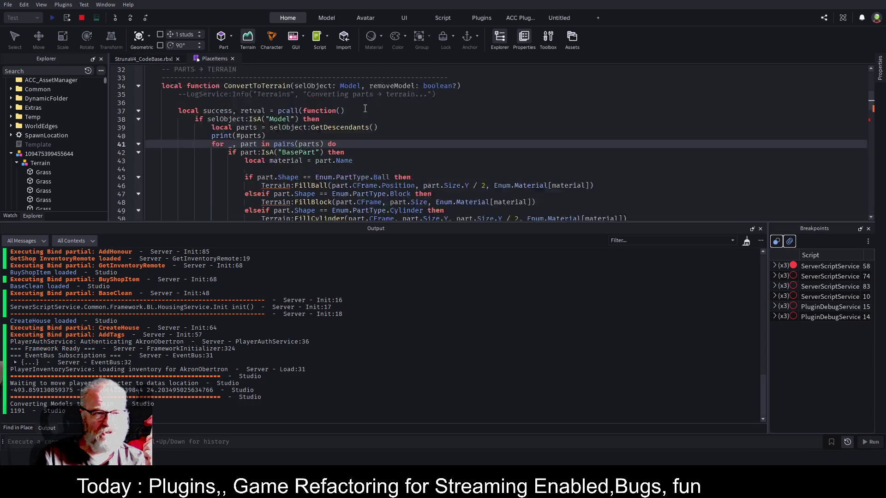
- Stop the play test and add 'local Terrain = game.Workspace.Terrain' on line 36
{"action": "left_click", "coordinate": [82, 18]}
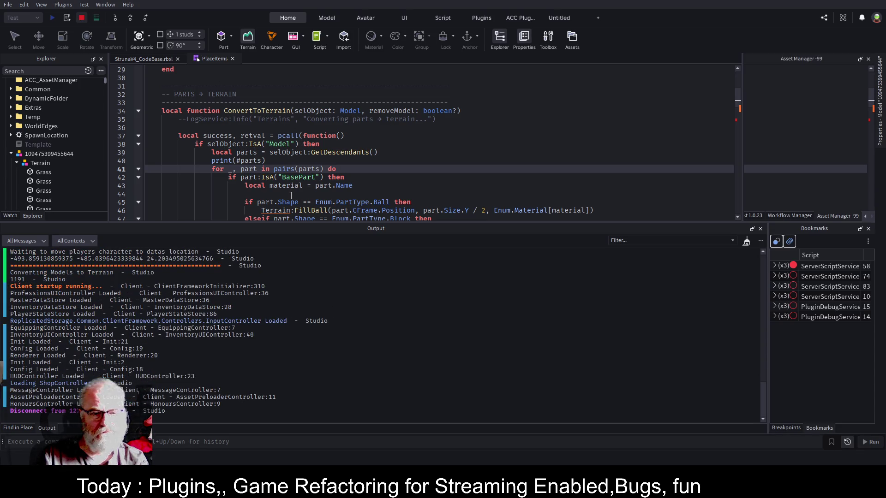
{"action": "left_click", "coordinate": [346, 128]}
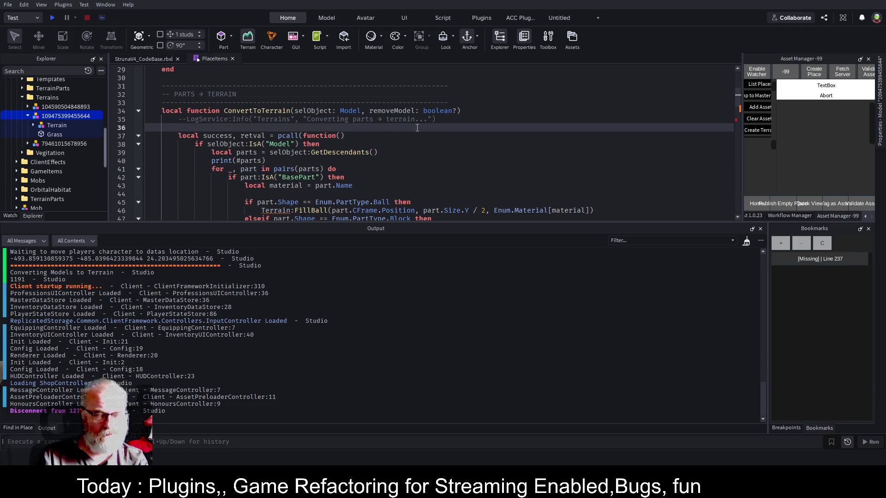
{"action": "type", "text": "local "}
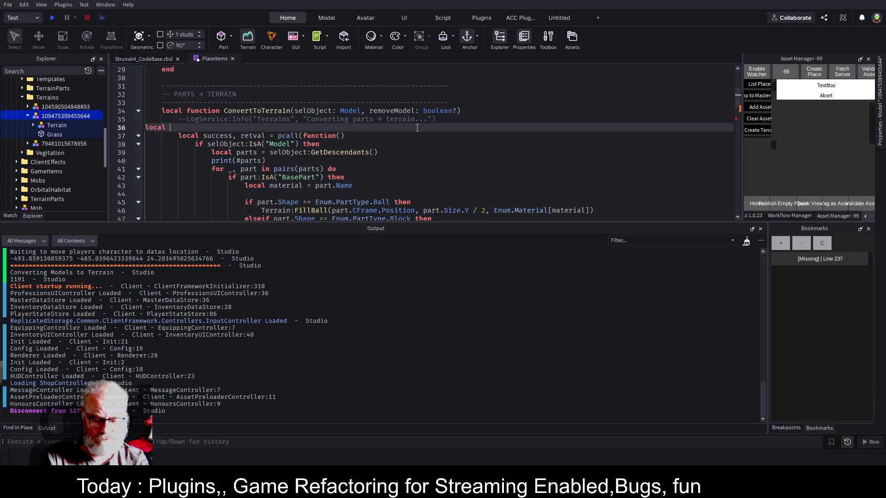
{"action": "type", "text": "TErrain"}
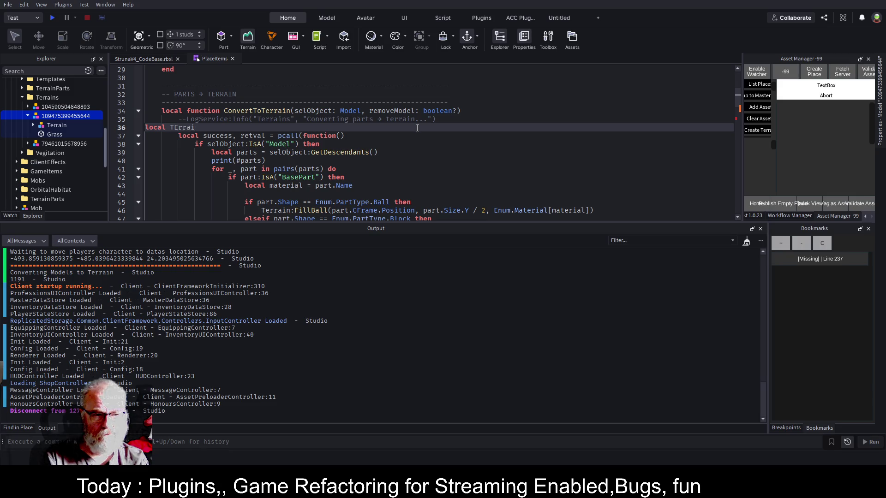
{"action": "key", "text": "BackSpace"}
{"action": "key", "text": "BackSpace"}
{"action": "key", "text": "BackSpace"}
{"action": "type", "text": "errain = "}
{"action": "type", "text": "game.w"}
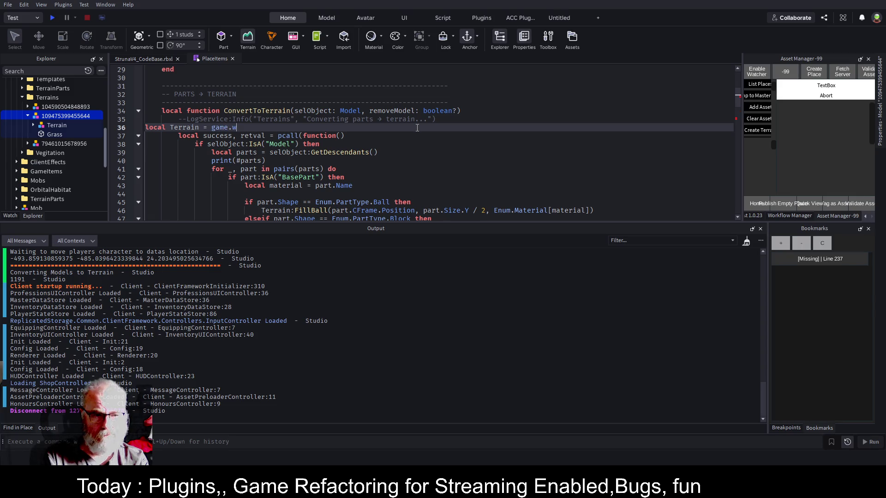
{"action": "key", "text": "Tab"}
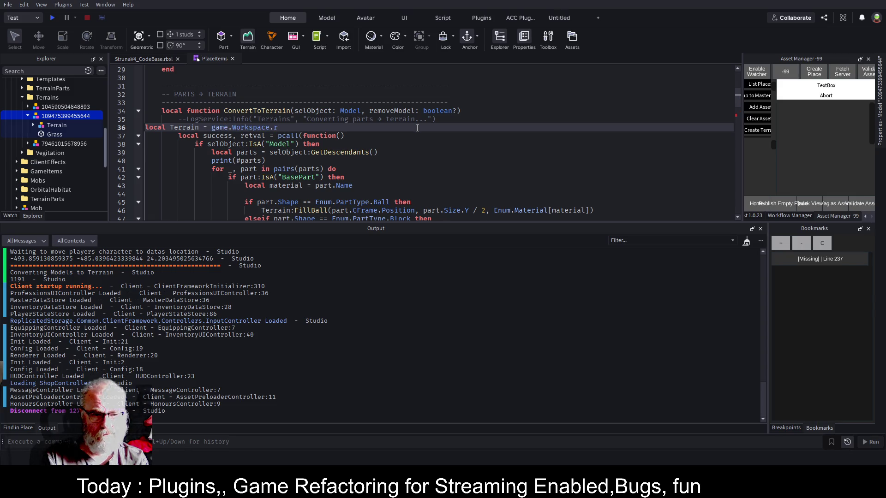
{"action": "key", "text": "BackSpace"}
{"action": "type", "text": "t"}
{"action": "key", "text": "Tab"}
{"action": "key", "text": "Return"}
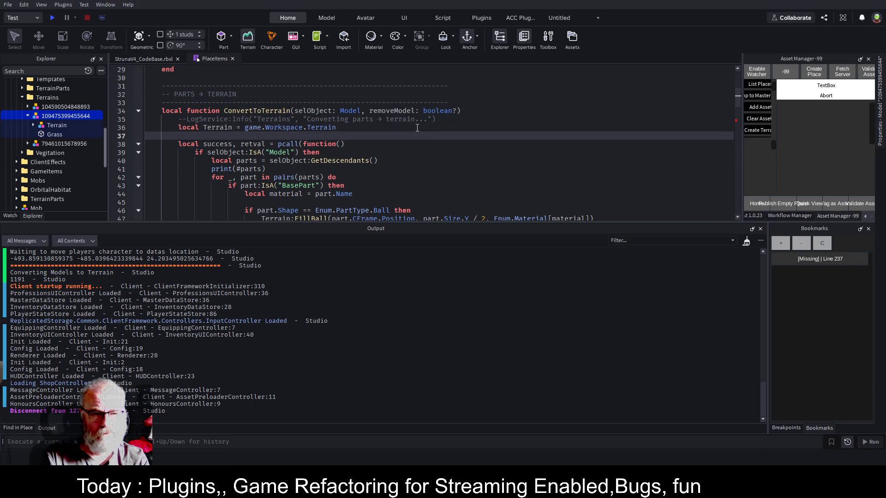
- Save the place and clear the print(#parts) line
{"action": "scroll", "coordinate": [358, 103], "scroll_direction": "down", "scroll_amount": 3}
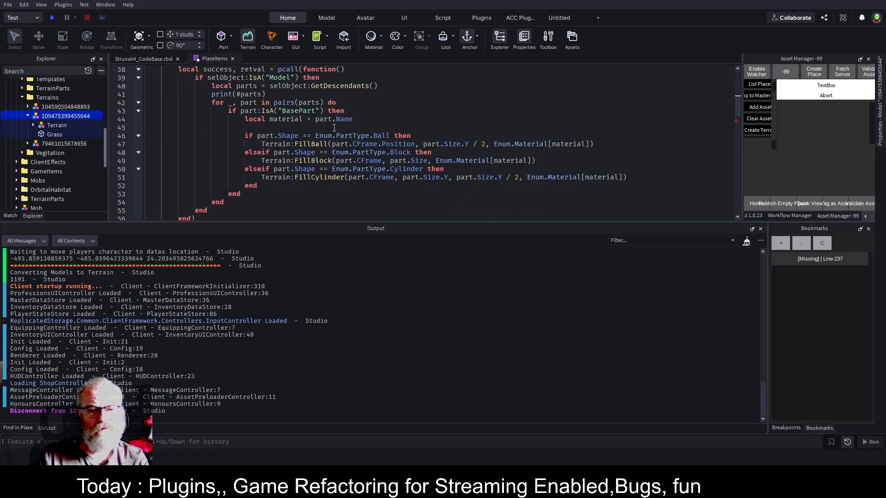
{"action": "key", "text": "ctrl+s"}
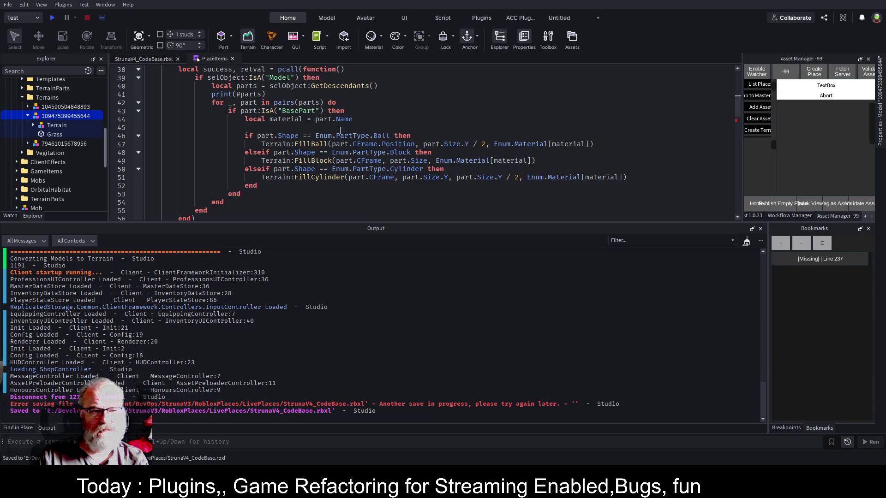
{"action": "left_click", "coordinate": [288, 95]}
{"action": "key", "text": "shift+Home"}
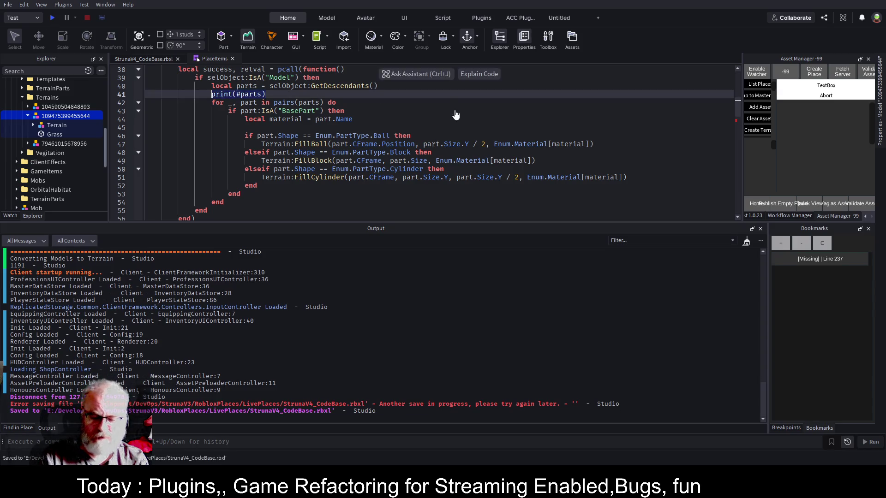
{"action": "key", "text": "BackSpace"}
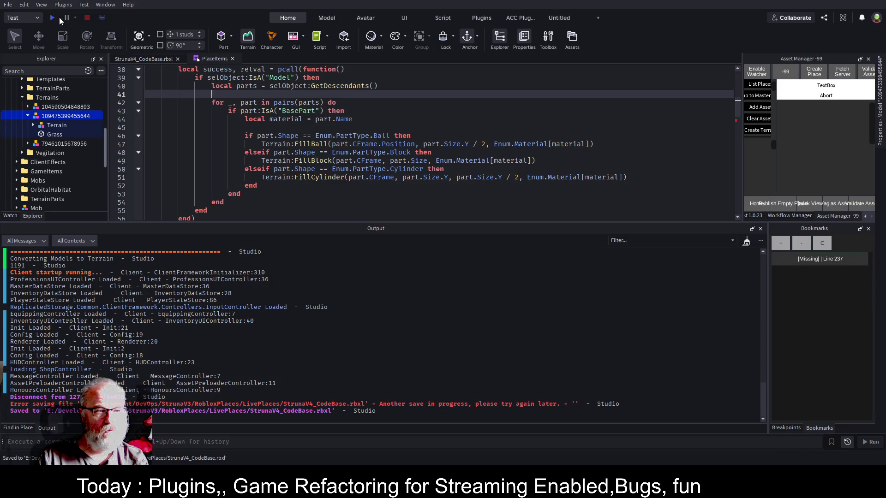
- Launch a new play test with F5 and switch to the server view to inspect the grass
{"action": "key", "text": "F5"}
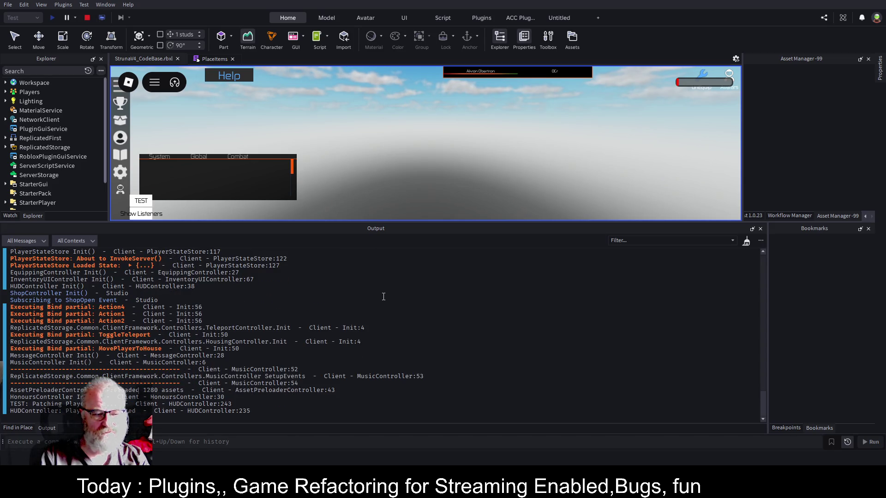
{"action": "left_click", "coordinate": [102, 17]}
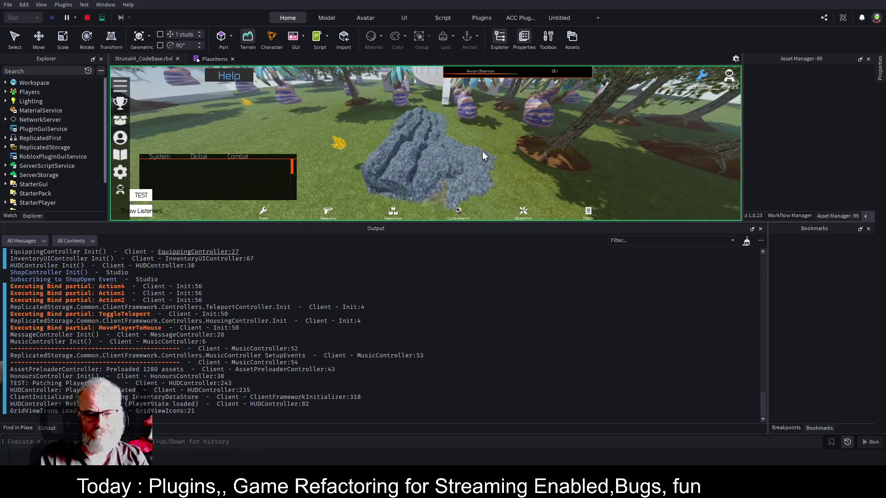
- Stop the play test and enlarge the script editor pane
{"action": "left_click", "coordinate": [88, 19]}
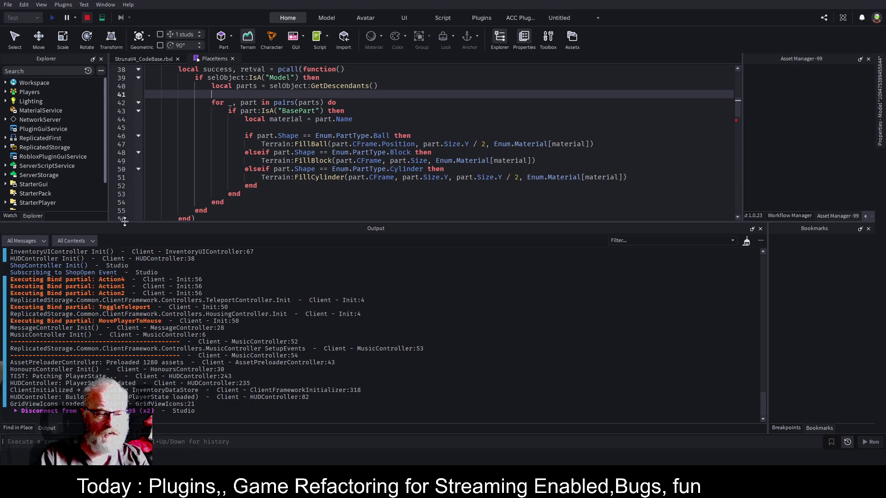
{"action": "left_click_drag", "start_coordinate": [124, 222], "coordinate": [125, 344]}
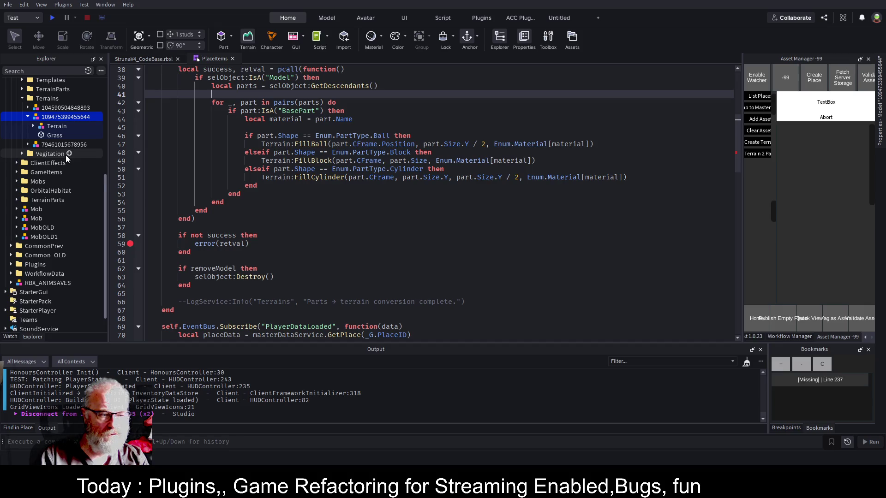
{"action": "scroll", "coordinate": [65, 157], "scroll_direction": "down", "scroll_amount": 1}
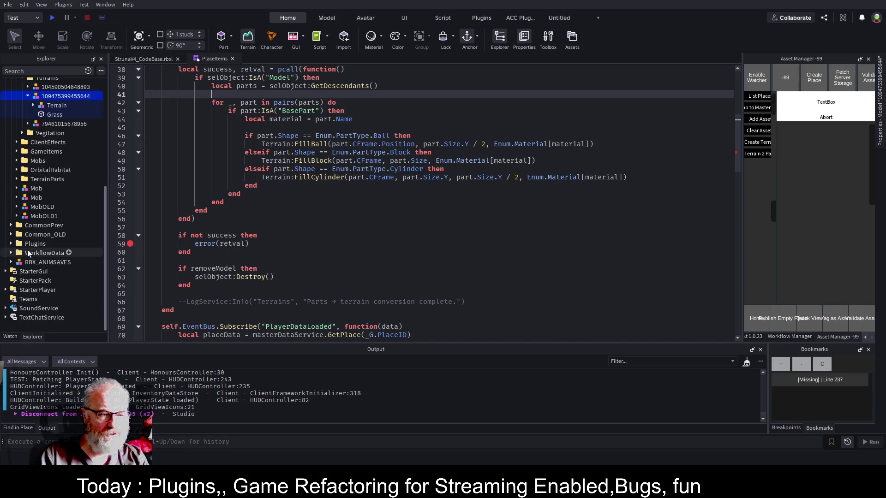
{"action": "scroll", "coordinate": [41, 231], "scroll_direction": "up", "scroll_amount": 5}
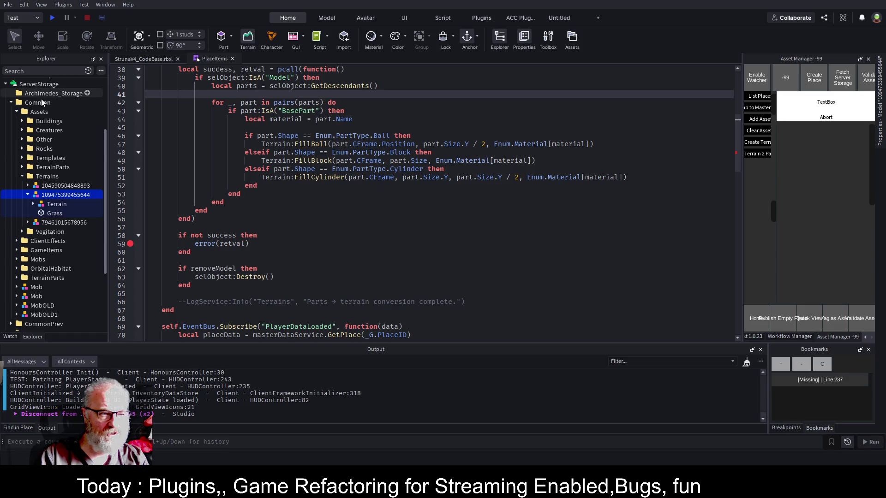
- Delete the CommonPrev and Common_OLD folders from ServerStorage and save the place
{"action": "left_click", "coordinate": [12, 103]}
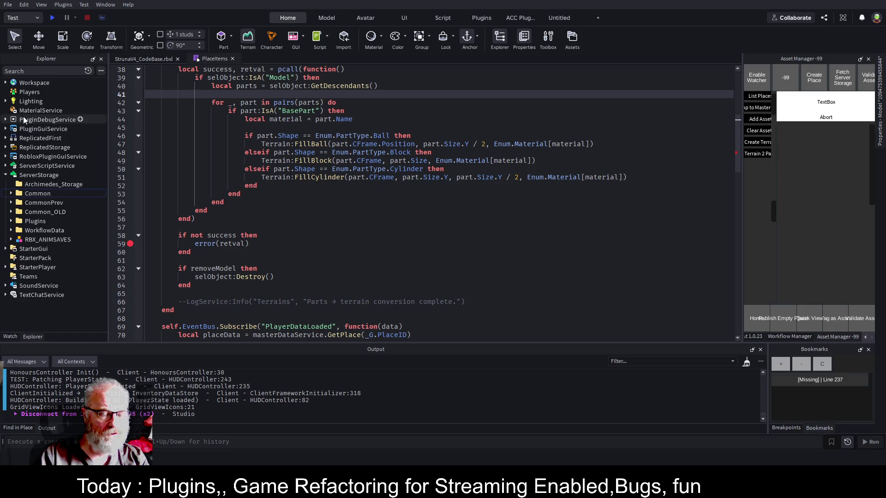
{"action": "left_click", "coordinate": [37, 202]}
{"action": "left_click", "coordinate": [44, 212], "text": "shift"}
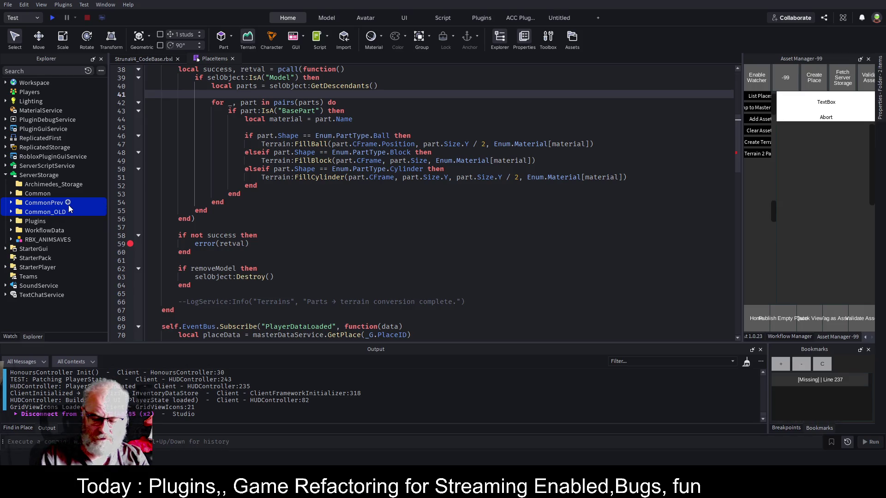
{"action": "key", "text": "Delete"}
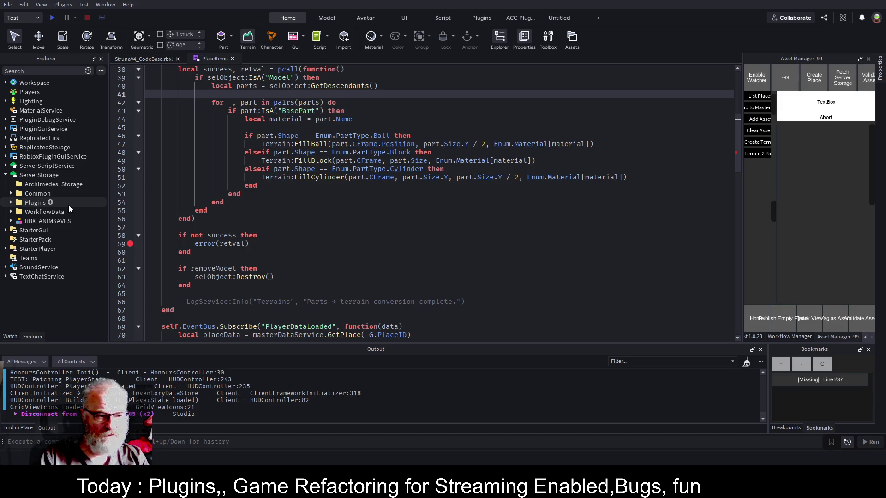
{"action": "key", "text": "ctrl+s"}
- Inspect the WorkflowData and Plugins folders, save again, and disable the line 59 breakpoint
{"action": "left_click", "coordinate": [40, 211]}
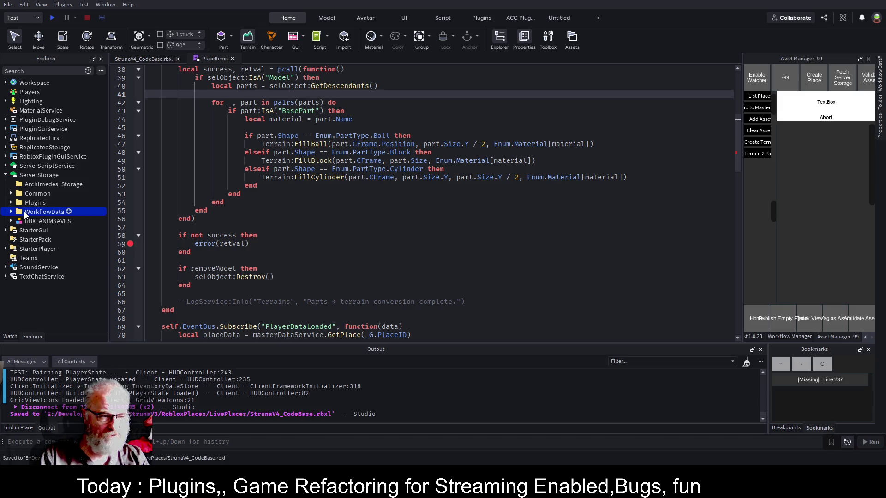
{"action": "left_click", "coordinate": [11, 211]}
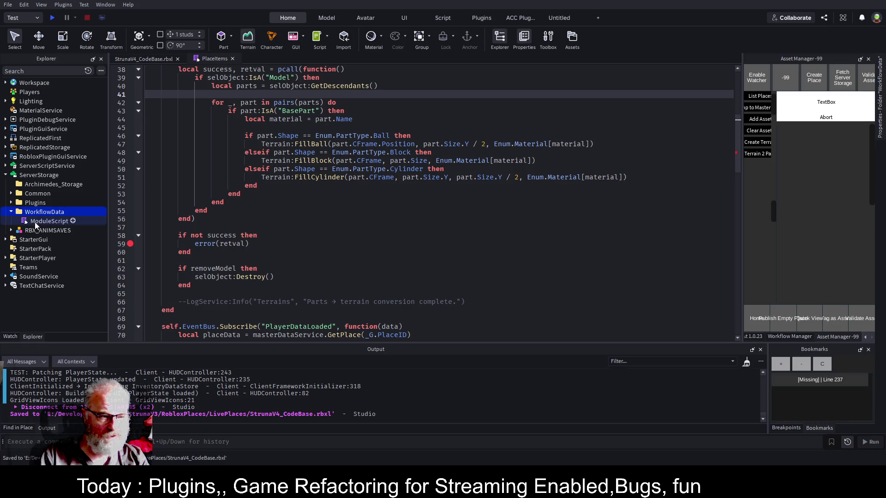
{"action": "left_click", "coordinate": [33, 203]}
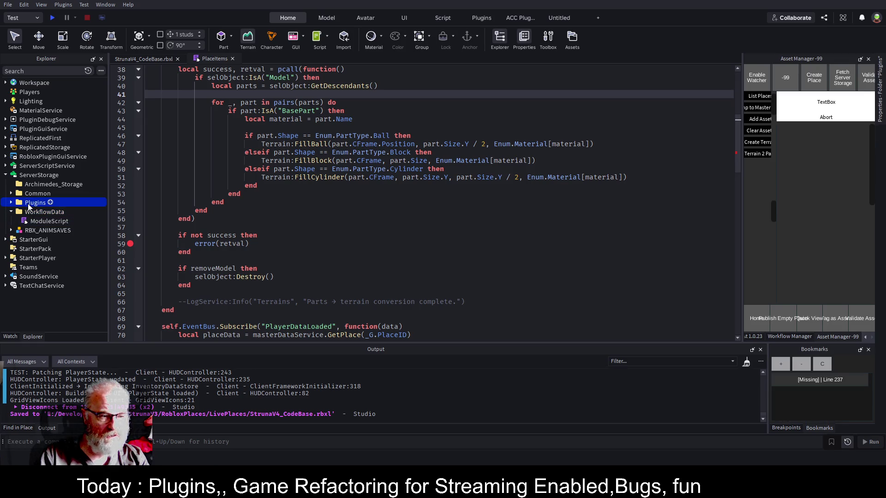
{"action": "left_click", "coordinate": [11, 203]}
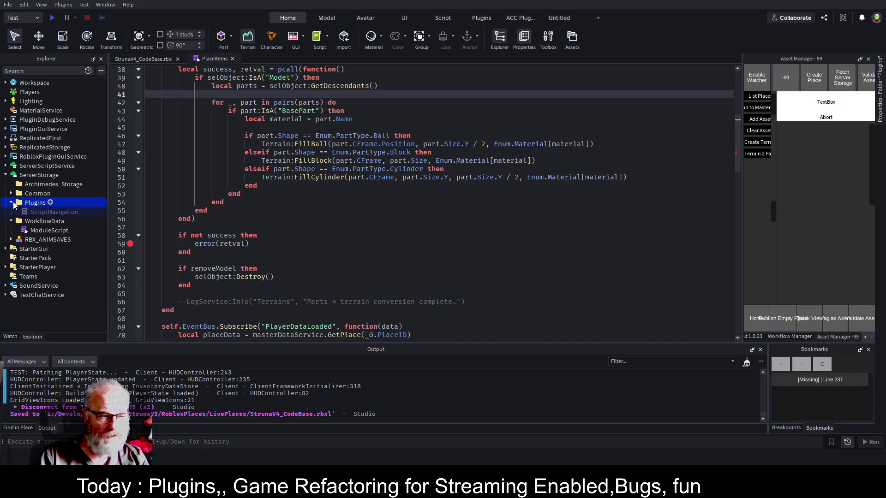
{"action": "left_click", "coordinate": [12, 204]}
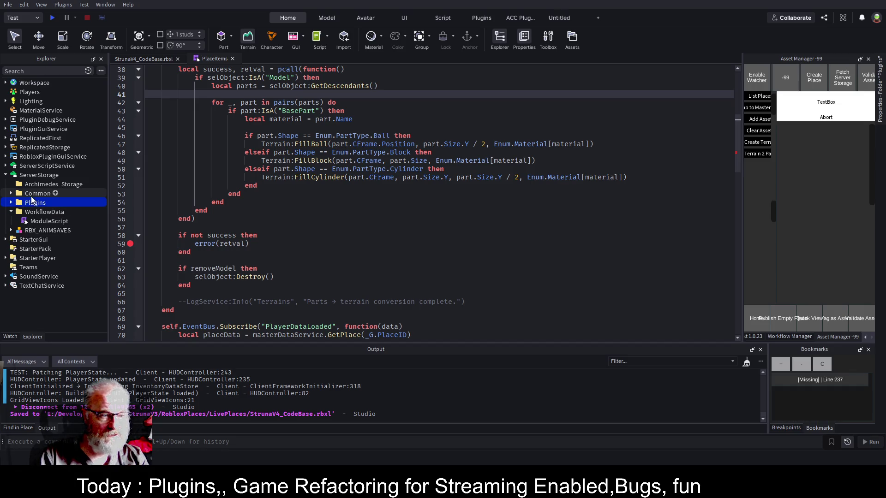
{"action": "left_click", "coordinate": [33, 194]}
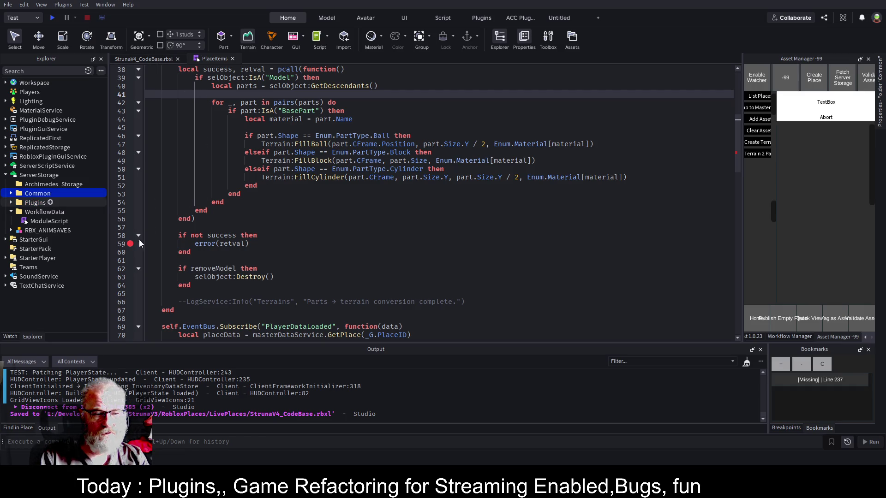
{"action": "key", "text": "ctrl+s"}
{"action": "left_click", "coordinate": [336, 253]}
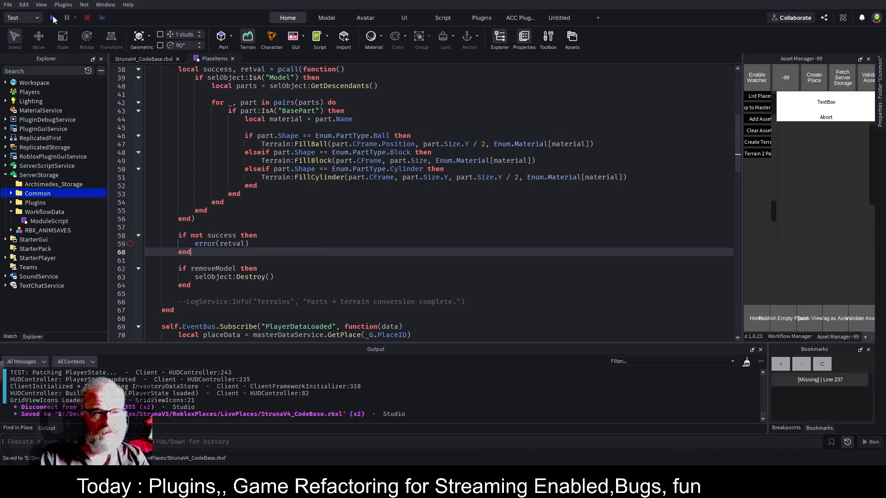
{"action": "left_click", "coordinate": [53, 18]}
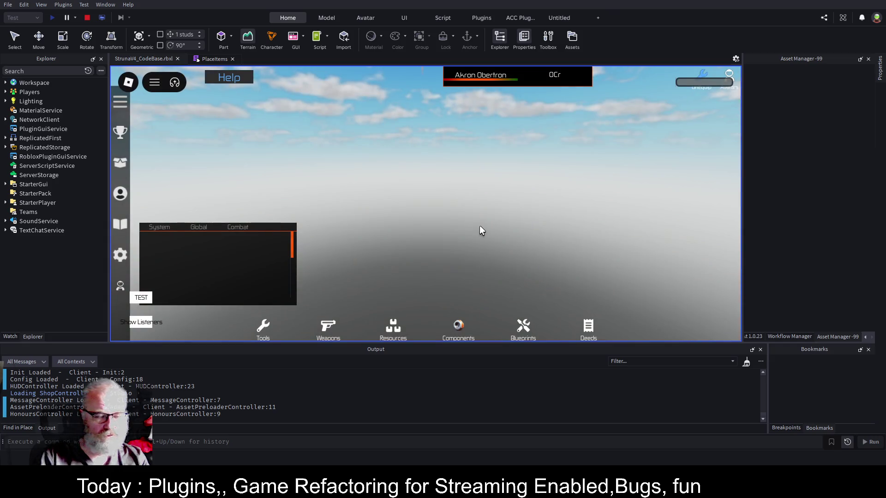
{"action": "left_click", "coordinate": [88, 18]}
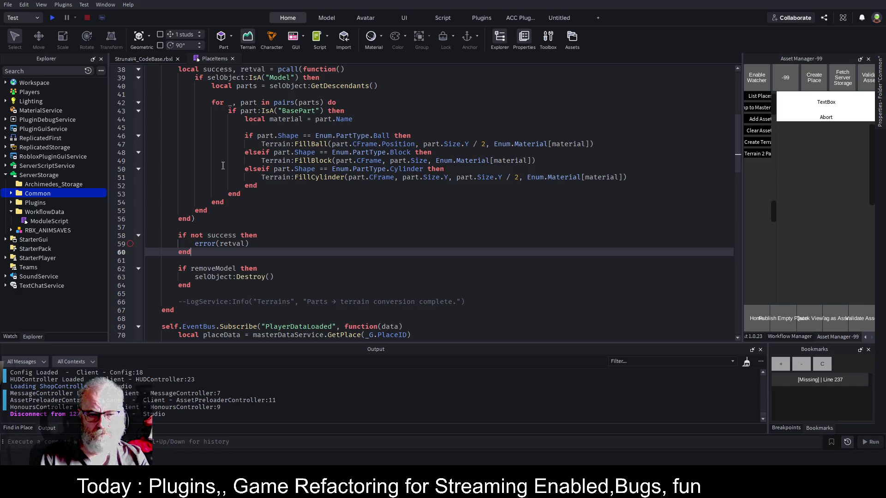
- Launch another play test from the toolbar's Play button
{"action": "left_click", "coordinate": [52, 17]}
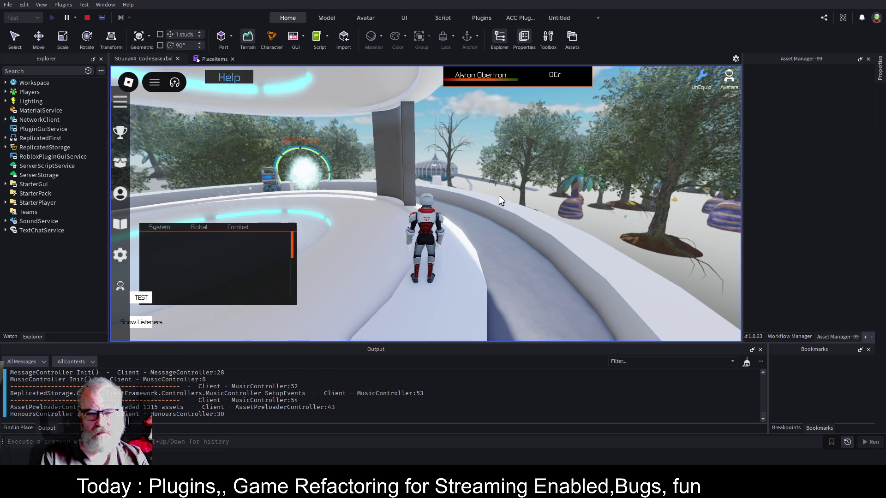
- Walk the character along the walkway and off the platform onto the grass, look around, then stop
{"action": "key", "text": "w"}
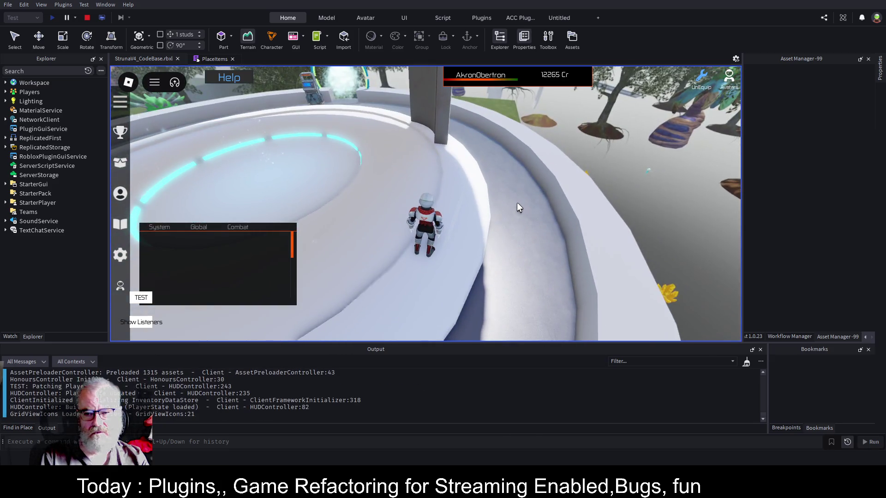
{"action": "key", "text": "w"}
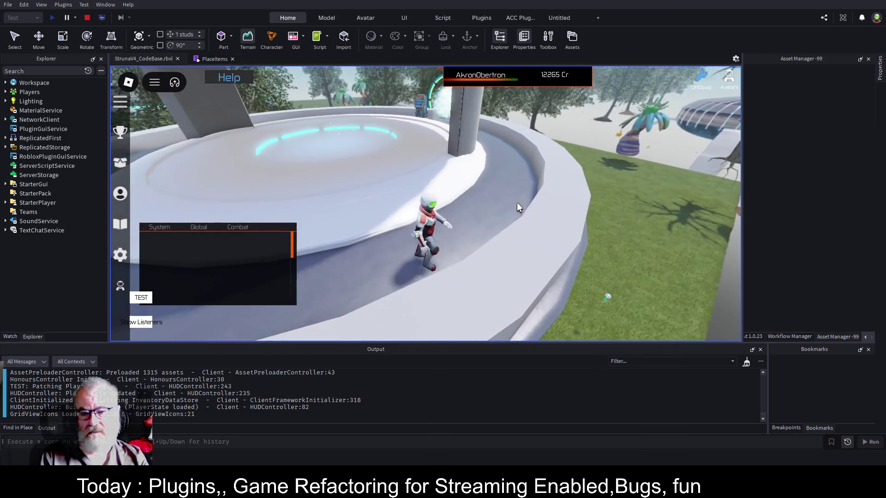
{"action": "key", "text": "w"}
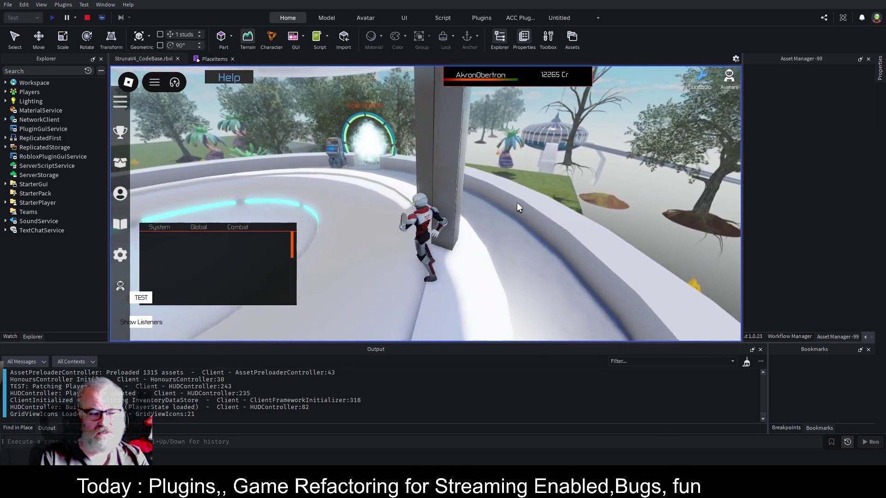
{"action": "key", "text": "w"}
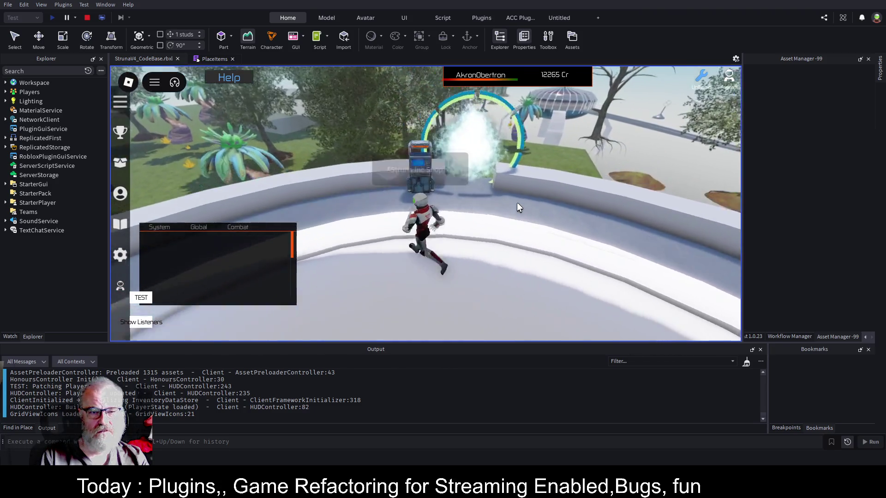
{"action": "key", "text": "s"}
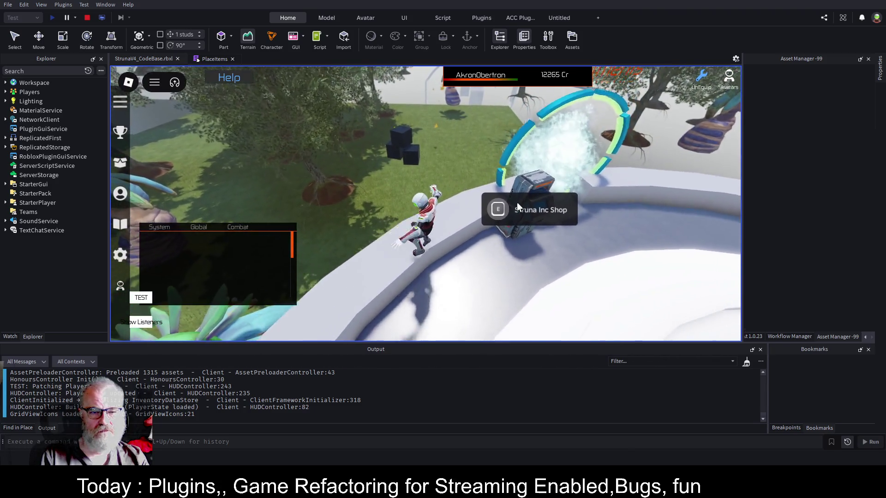
{"action": "key", "text": "w"}
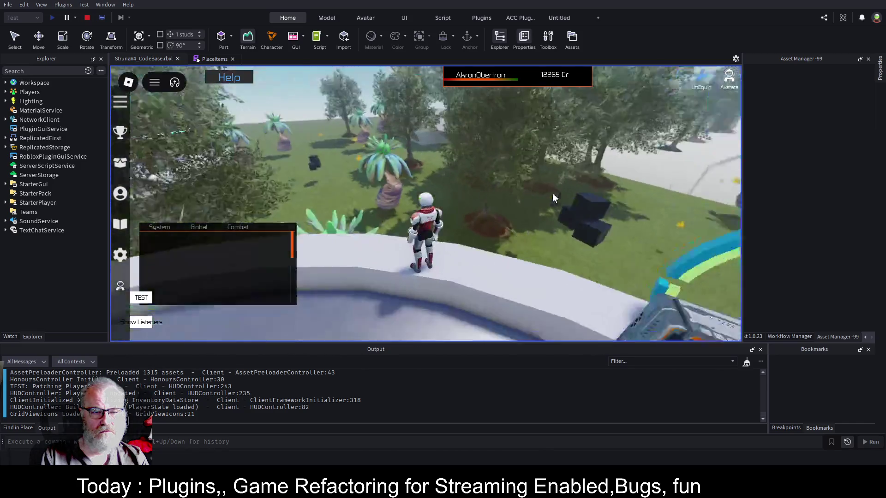
{"action": "key", "text": "w"}
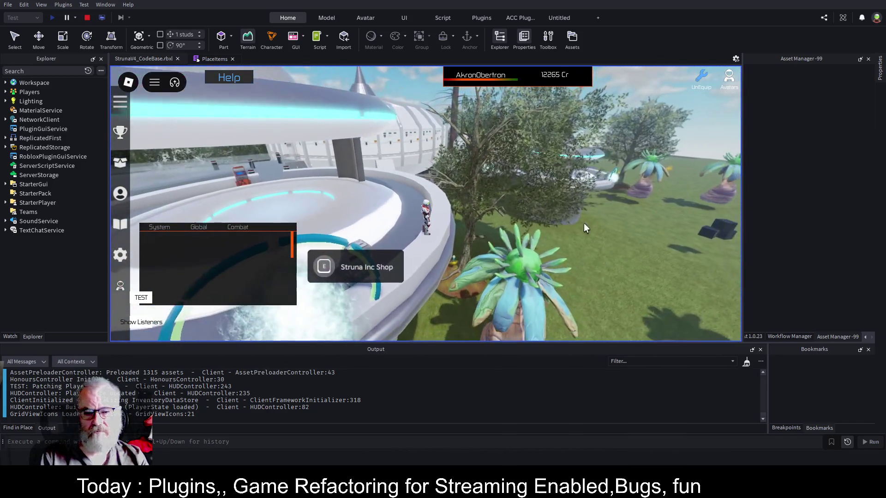
{"action": "key", "text": "w"}
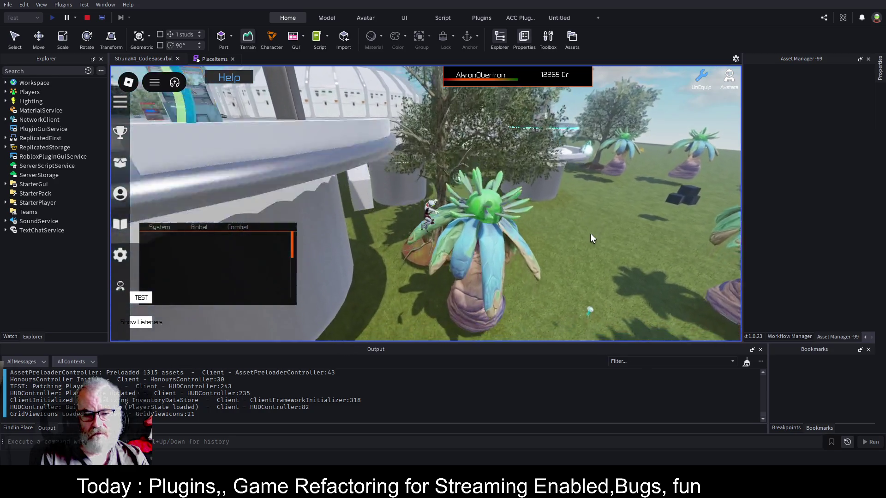
{"action": "key", "text": "w"}
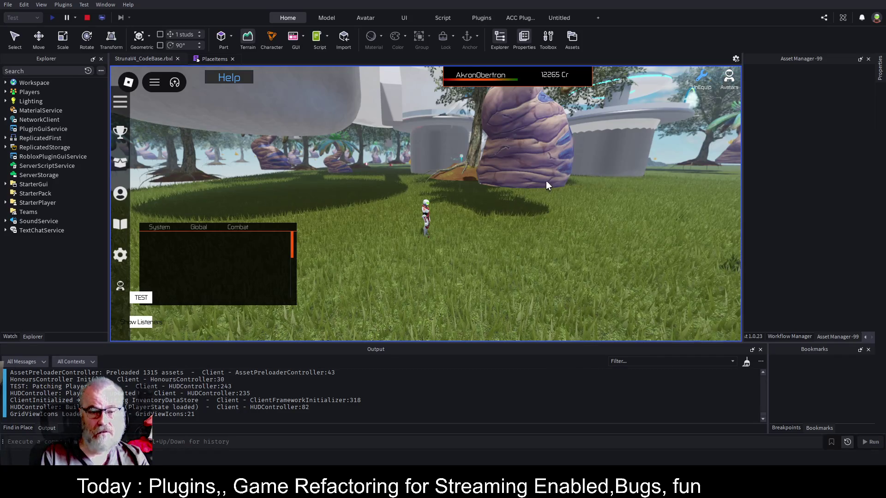
{"action": "left_click_drag", "start_coordinate": [546, 184], "coordinate": [546, 184]}
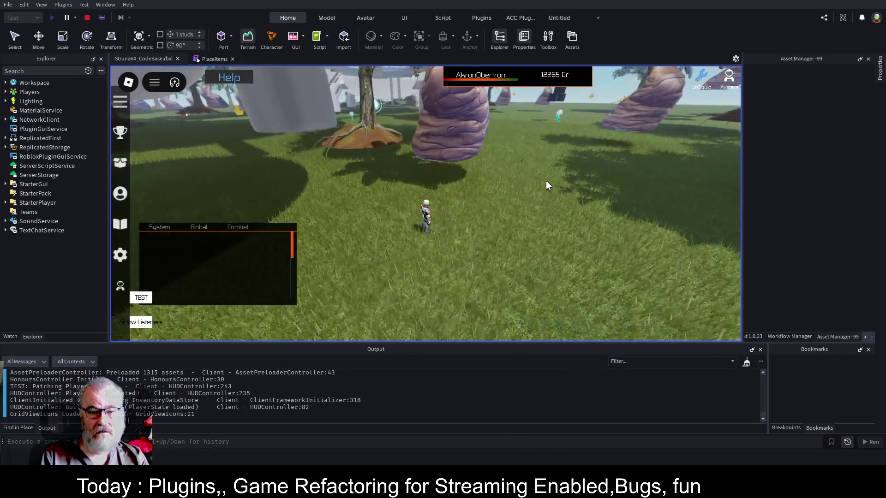
{"action": "left_click", "coordinate": [87, 19]}
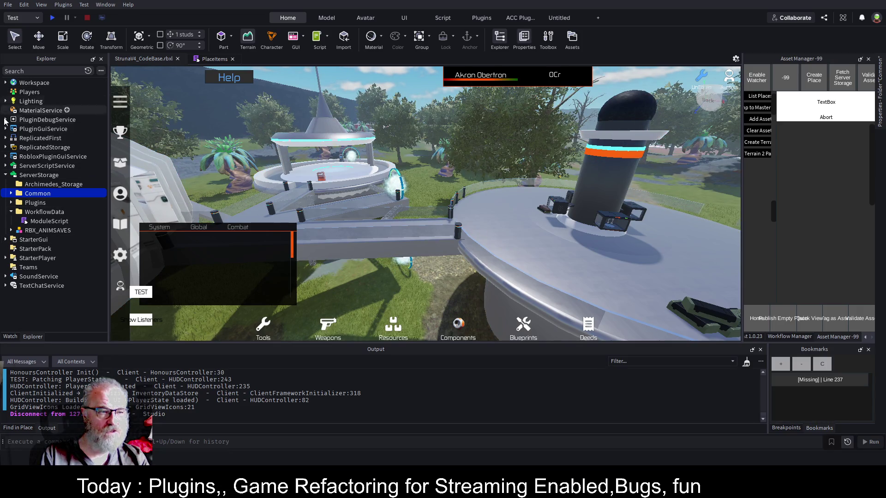
{"action": "left_click", "coordinate": [10, 194]}
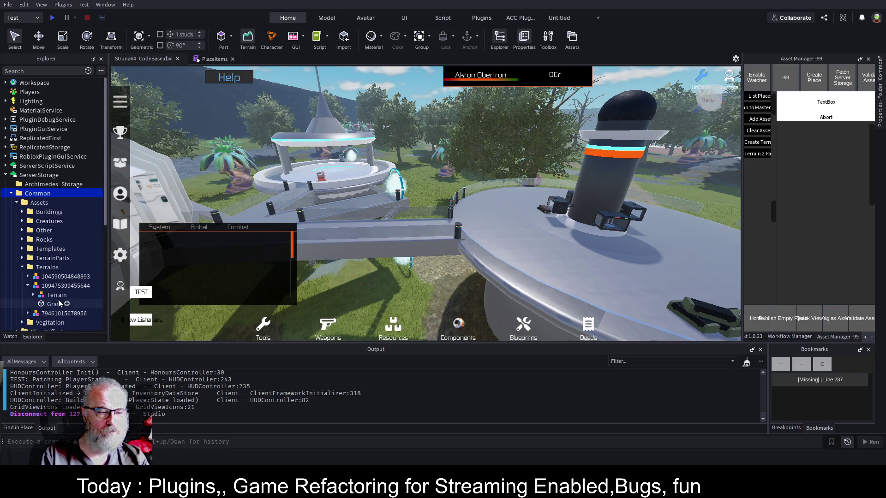
{"action": "left_click", "coordinate": [72, 285]}
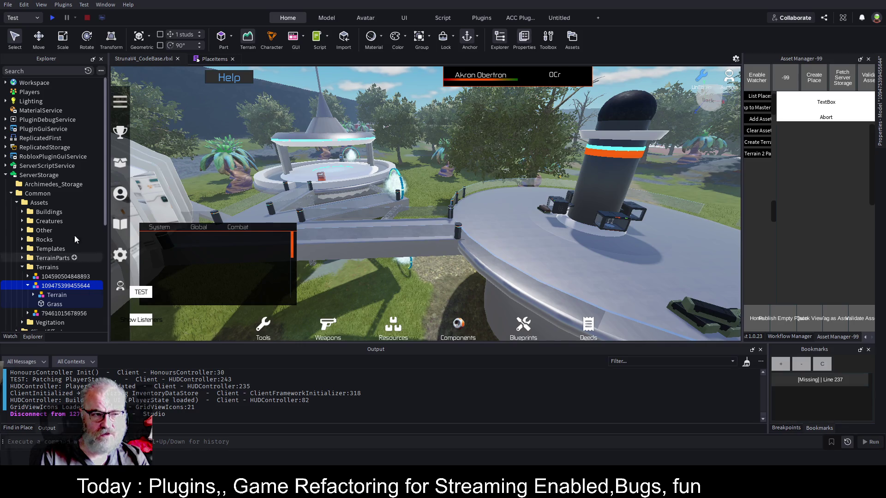
{"action": "left_click", "coordinate": [43, 84]}
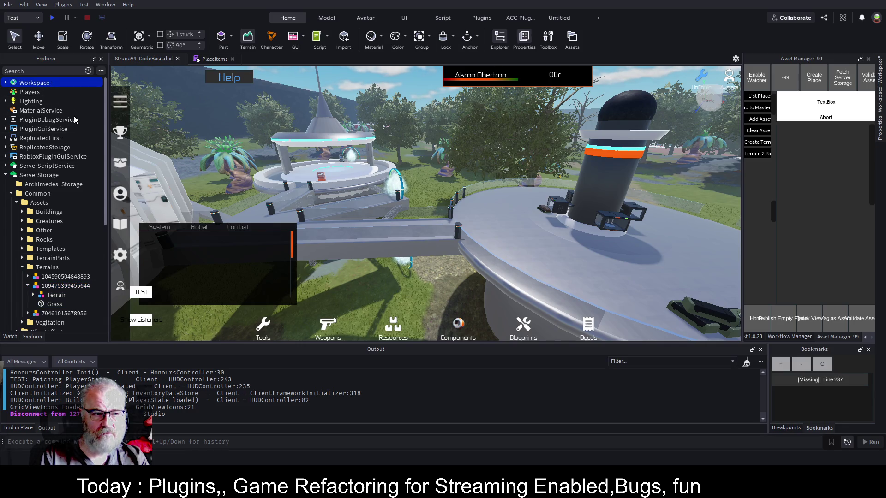
{"action": "left_click", "coordinate": [381, 200]}
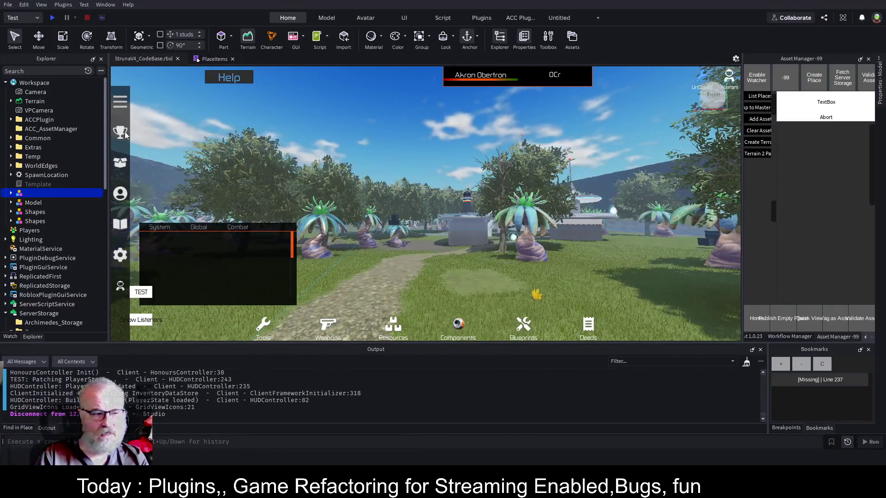
{"action": "mouse_move", "coordinate": [47, 194]}
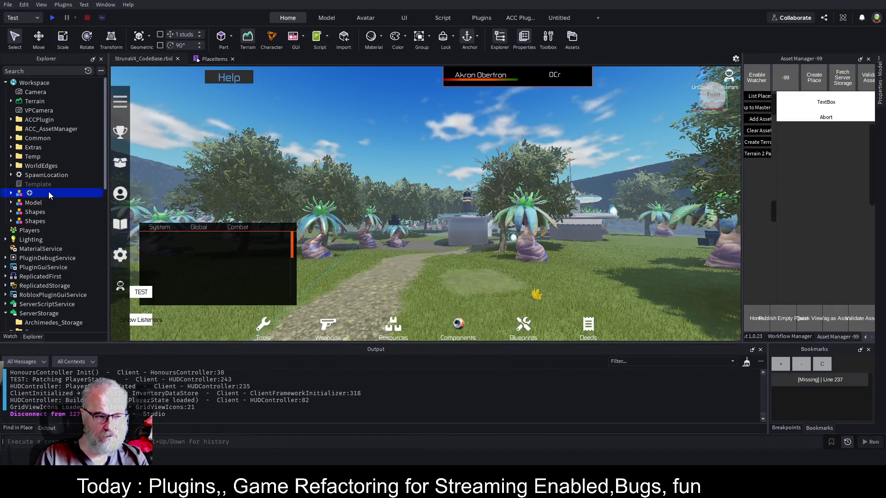
{"action": "scroll", "coordinate": [58, 236], "scroll_direction": "down", "scroll_amount": 5}
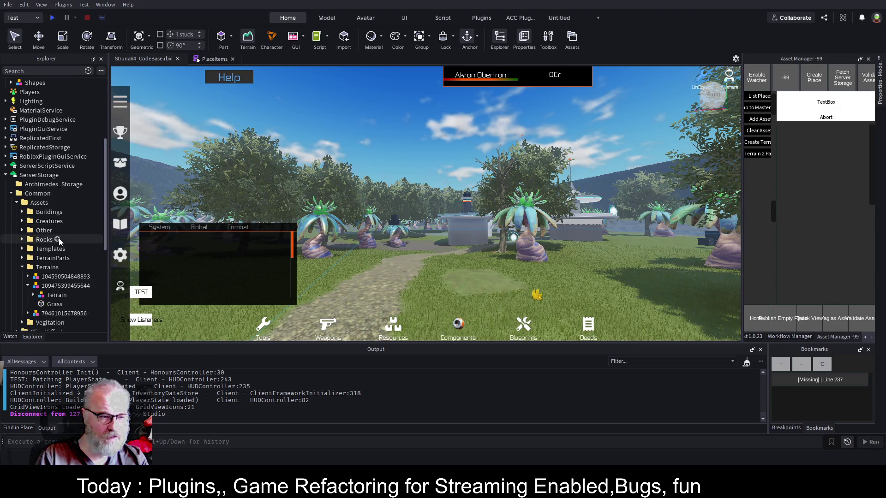
{"action": "double_click", "coordinate": [67, 285]}
{"action": "key", "text": "ctrl+c"}
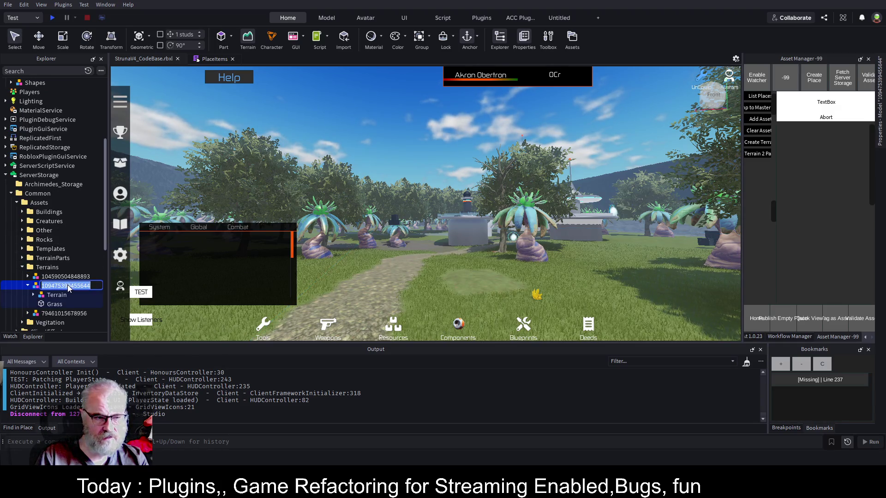
{"action": "scroll", "coordinate": [86, 168], "scroll_direction": "up", "scroll_amount": 4}
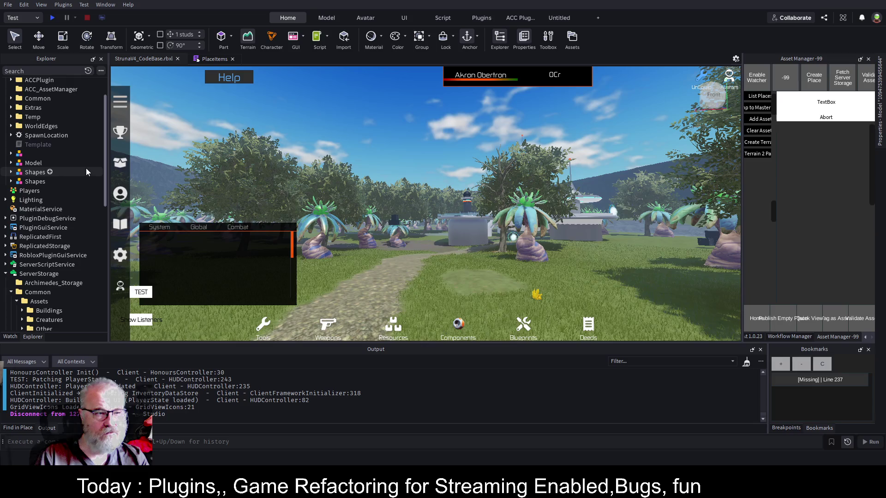
{"action": "left_click", "coordinate": [31, 154]}
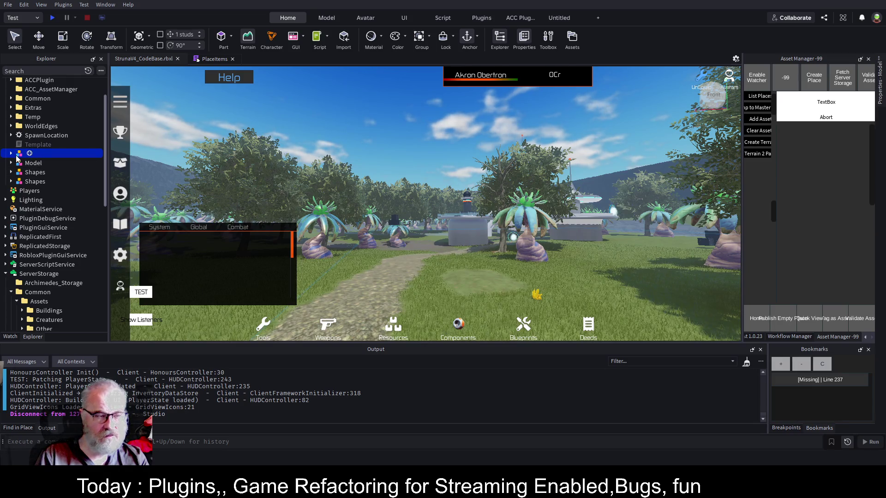
{"action": "double_click", "coordinate": [23, 159]}
{"action": "key", "text": "ctrl+v"}
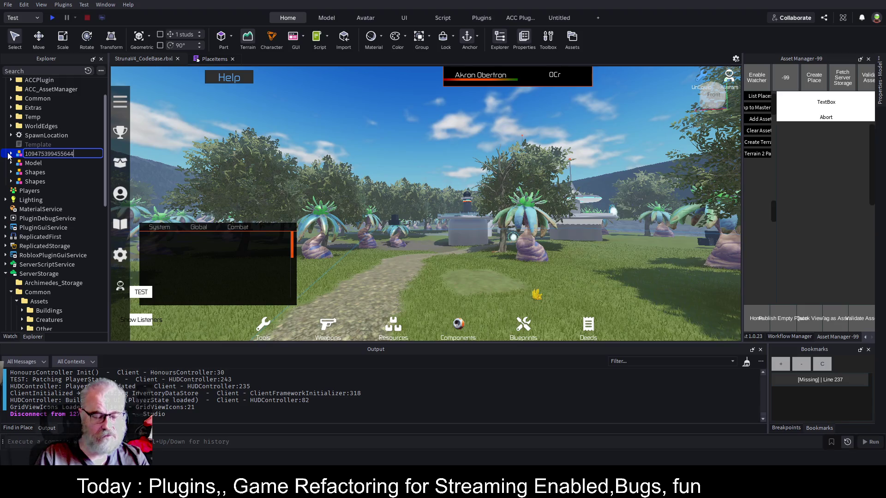
{"action": "key", "text": "Return"}
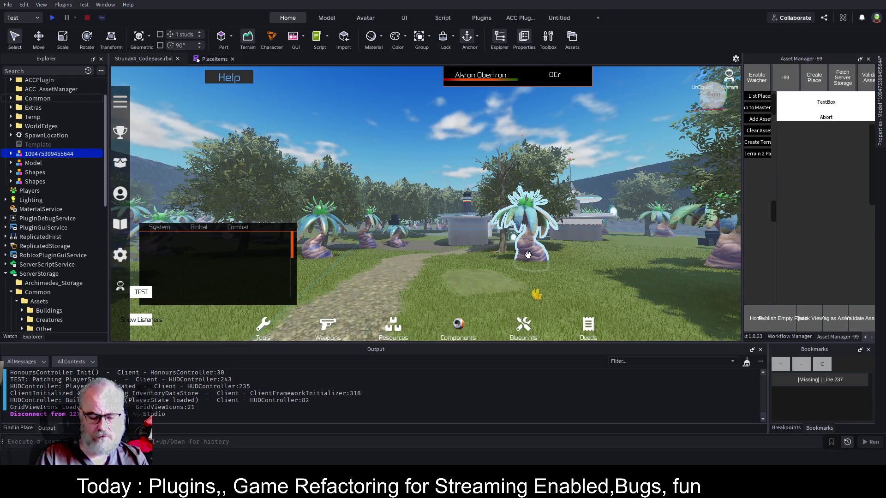
- Lower the model into place with the Move tool and snapping, then save the place
{"action": "key", "text": "ctrl+2"}
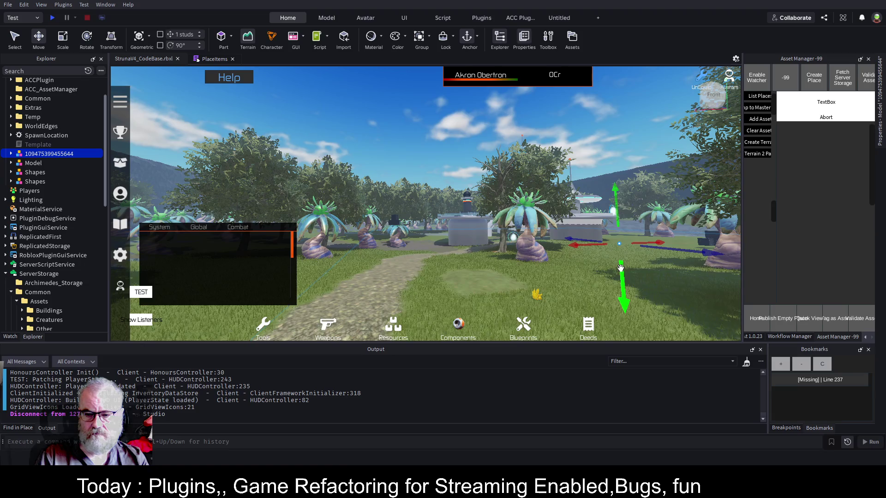
{"action": "left_click_drag", "start_coordinate": [620, 267], "coordinate": [591, 238]}
{"action": "scroll", "coordinate": [591, 238], "scroll_direction": "up", "scroll_amount": 5}
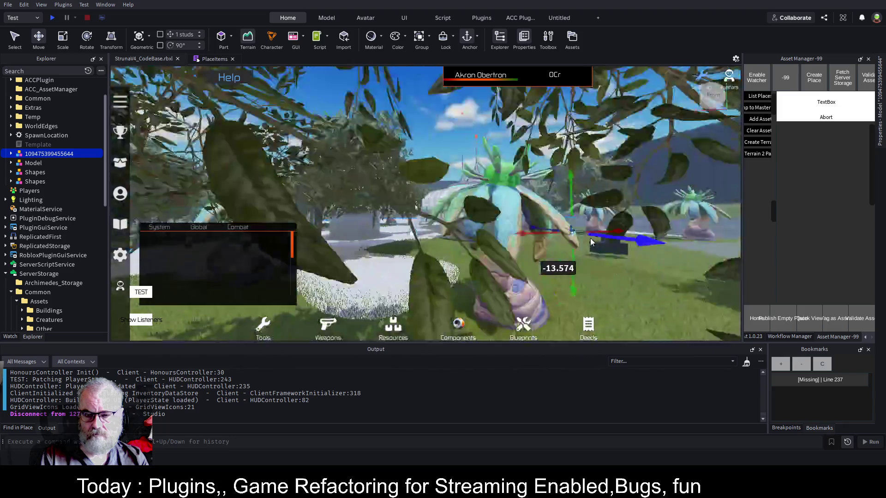
{"action": "scroll", "coordinate": [591, 238], "scroll_direction": "down", "scroll_amount": 5}
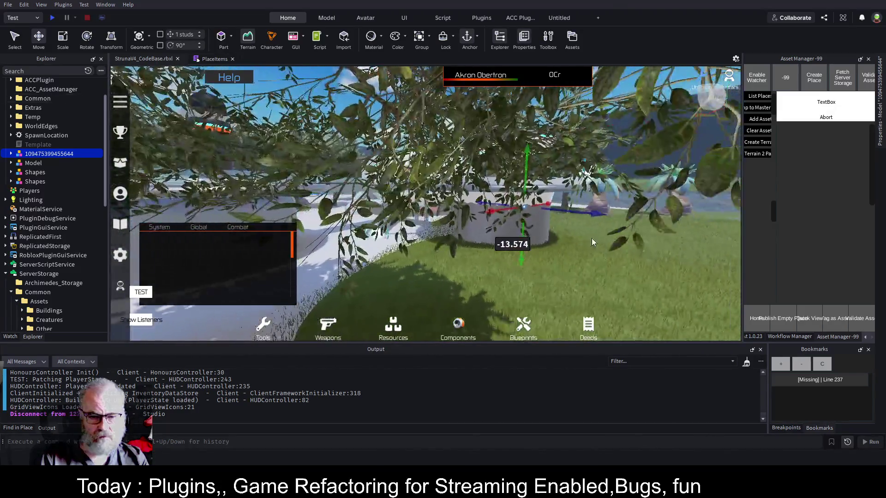
{"action": "scroll", "coordinate": [592, 238], "scroll_direction": "up", "scroll_amount": 3}
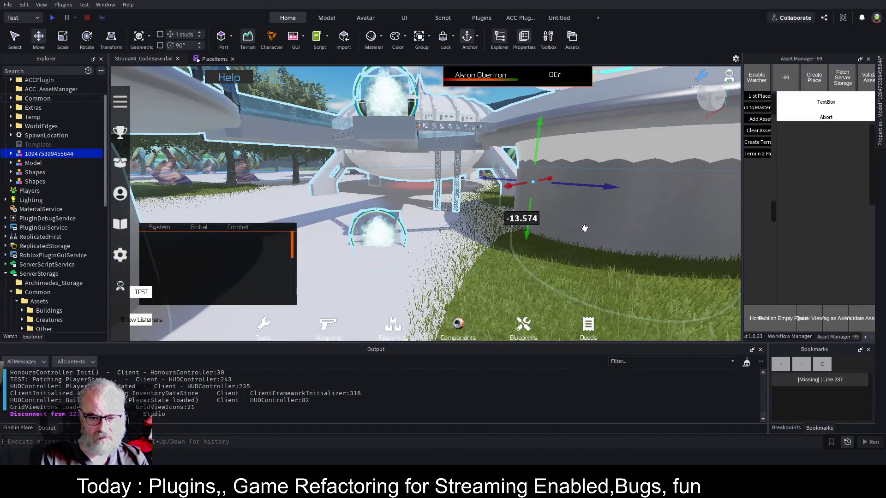
{"action": "right_click", "coordinate": [635, 280]}
{"action": "key", "text": "Escape"}
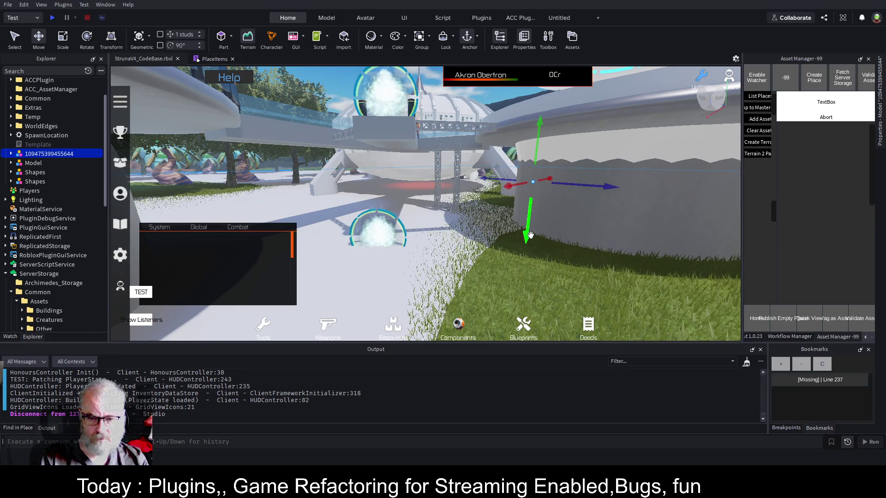
{"action": "left_click_drag", "start_coordinate": [530, 235], "coordinate": [533, 227]}
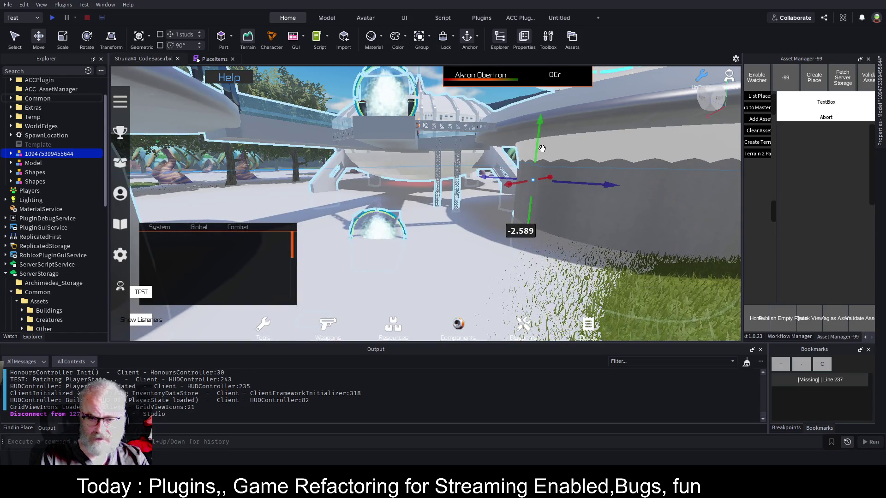
{"action": "left_click_drag", "start_coordinate": [539, 130], "coordinate": [539, 130]}
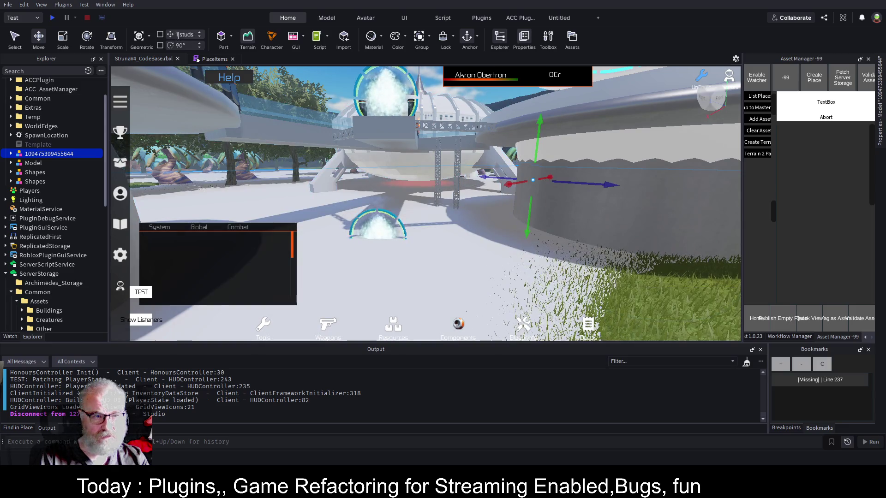
{"action": "left_click", "coordinate": [159, 34]}
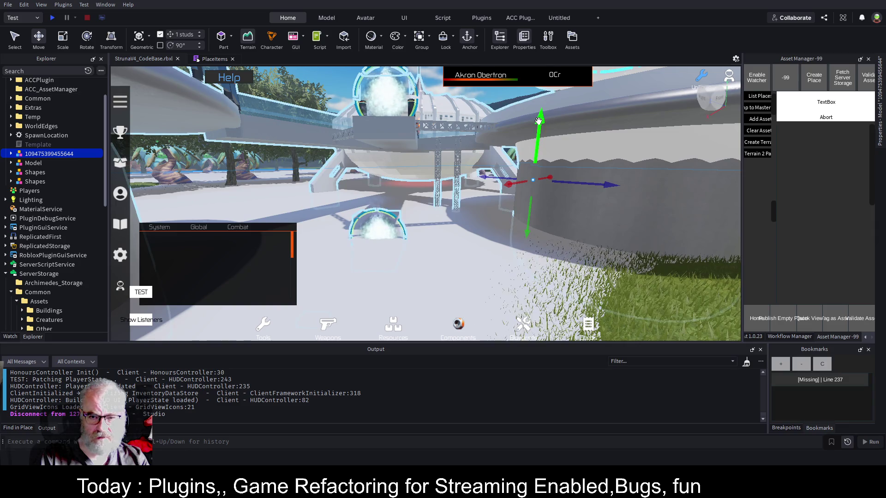
{"action": "left_click_drag", "start_coordinate": [538, 121], "coordinate": [543, 125]}
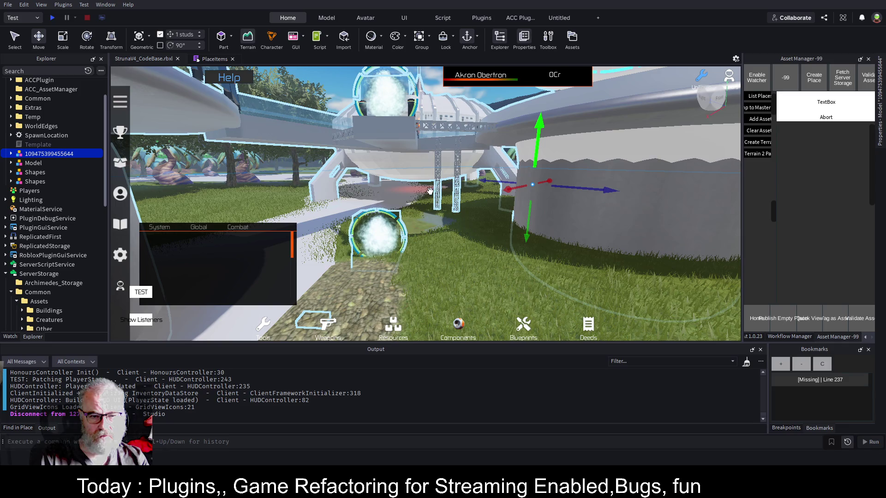
{"action": "key", "text": "ctrl+s"}
- Resize the model's Grass part from 1000, 4, 1000 to 2000, 4, 2000 and save
{"action": "left_click", "coordinate": [11, 154]}
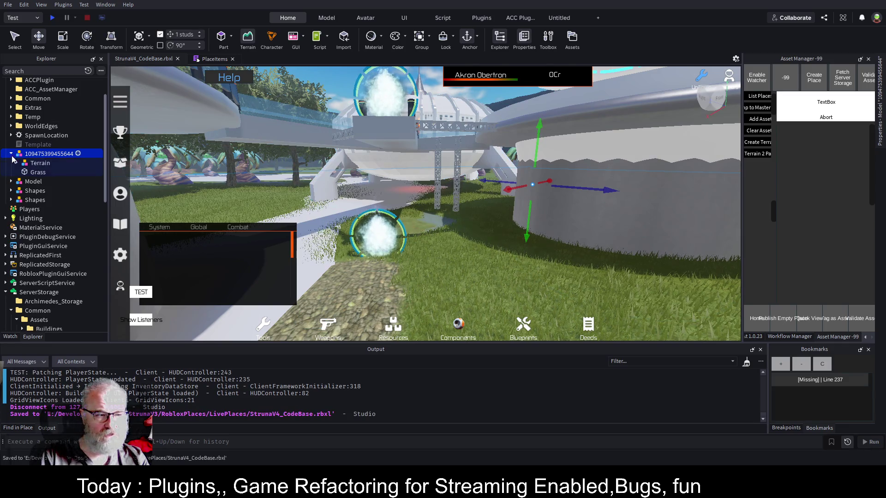
{"action": "left_click", "coordinate": [36, 172]}
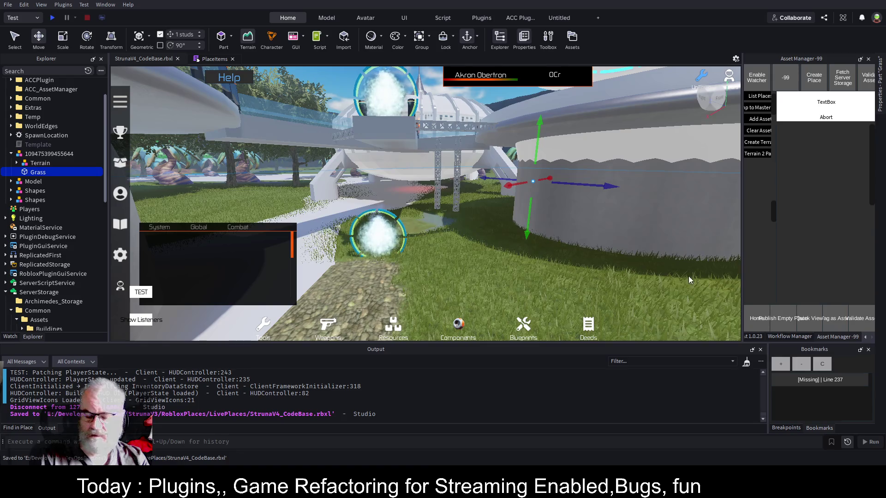
{"action": "key", "text": "ctrl+shift+p"}
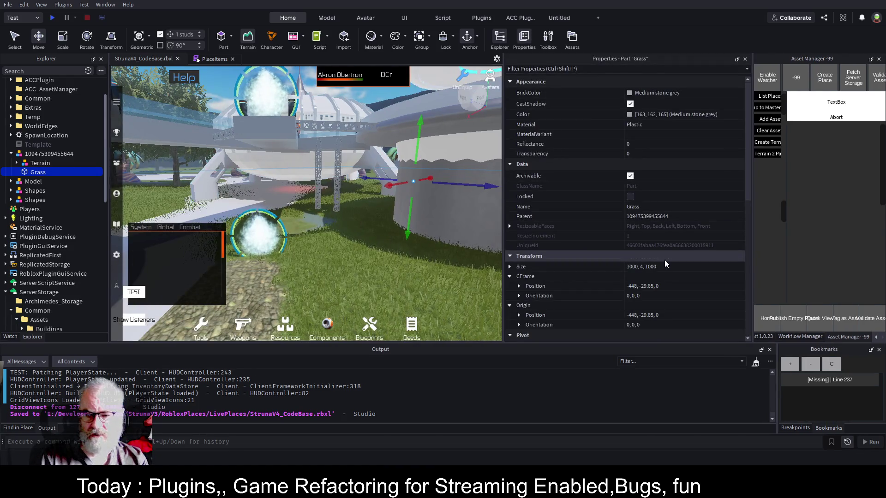
{"action": "left_click", "coordinate": [668, 267]}
{"action": "left_click", "coordinate": [509, 267]}
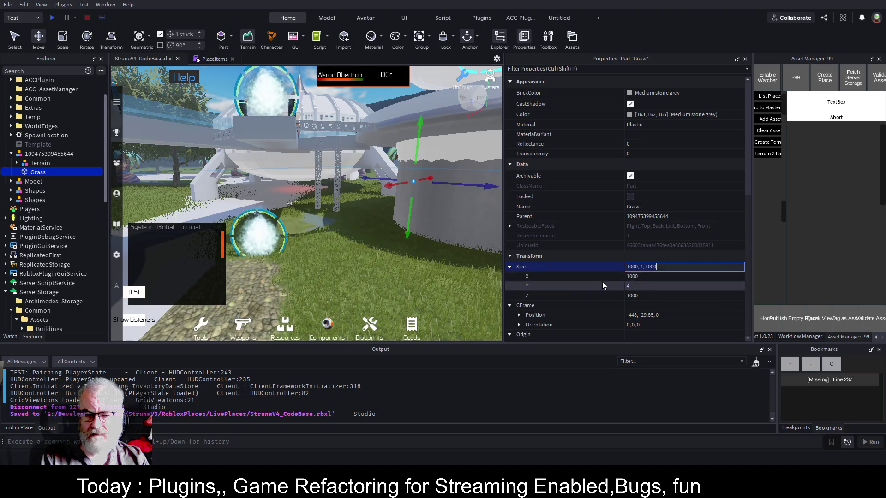
{"action": "left_click", "coordinate": [653, 277]}
{"action": "type", "text": "2000"}
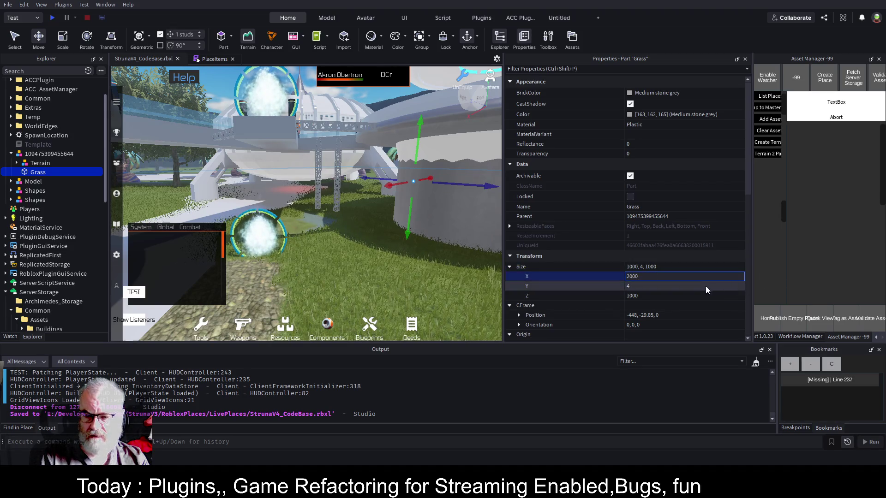
{"action": "left_click", "coordinate": [692, 294]}
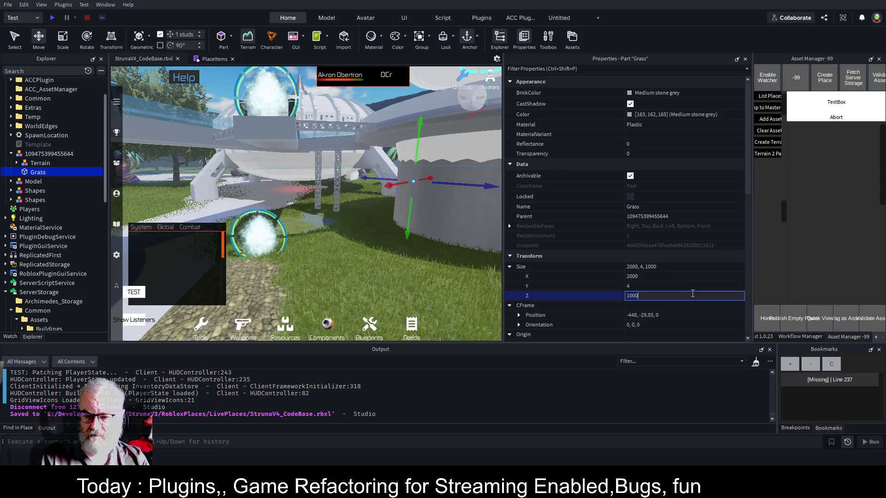
{"action": "type", "text": "2000"}
{"action": "key", "text": "Return"}
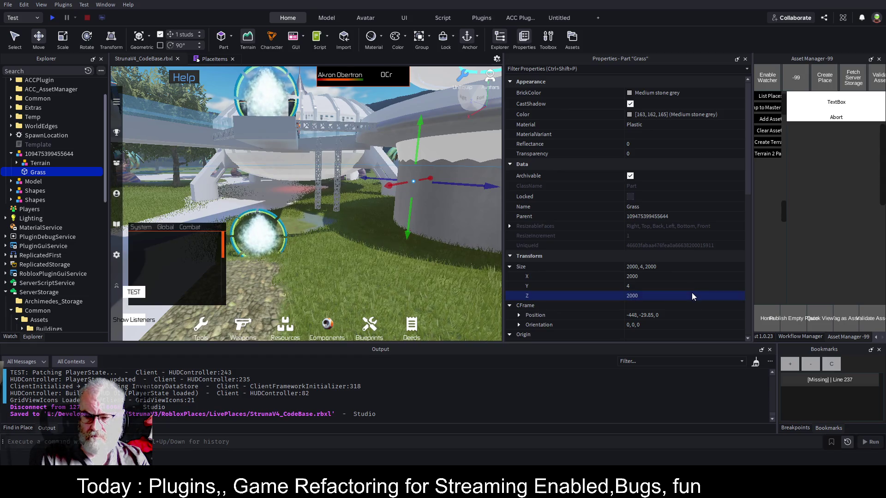
{"action": "key", "text": "ctrl+s"}
{"action": "left_click", "coordinate": [45, 156]}
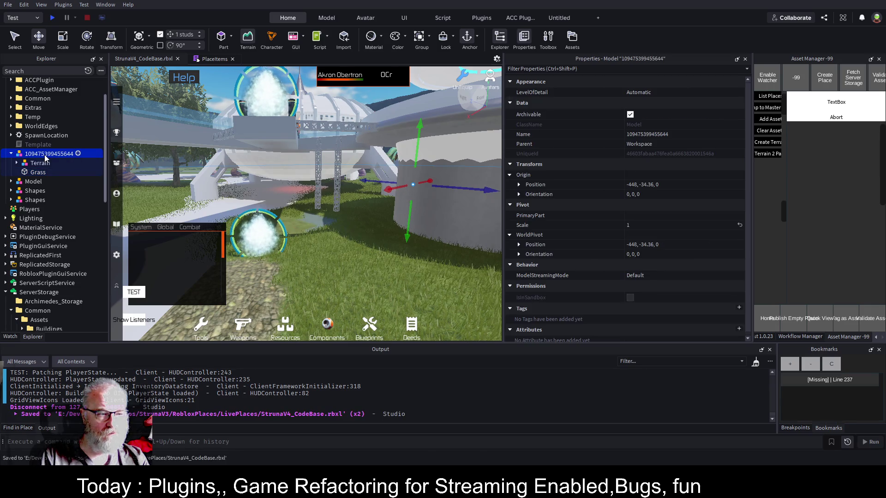
{"action": "scroll", "coordinate": [55, 235], "scroll_direction": "down", "scroll_amount": 4}
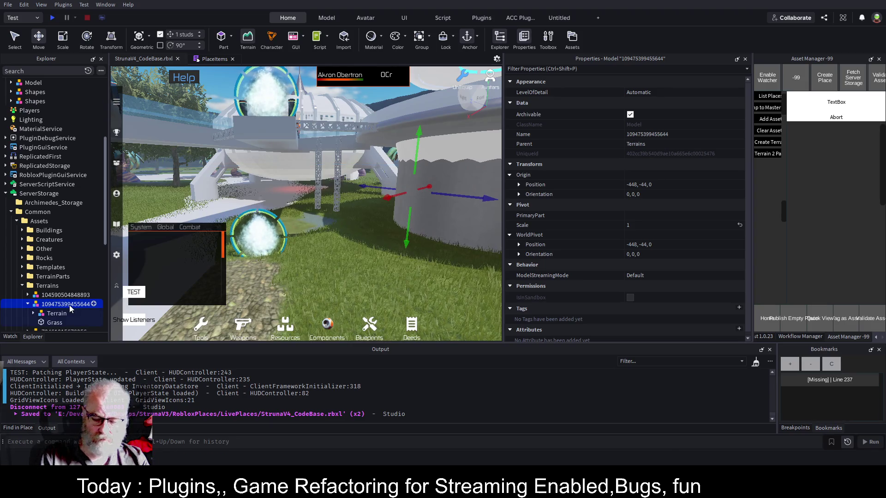
{"action": "key", "text": "Delete"}
{"action": "left_click", "coordinate": [64, 287]}
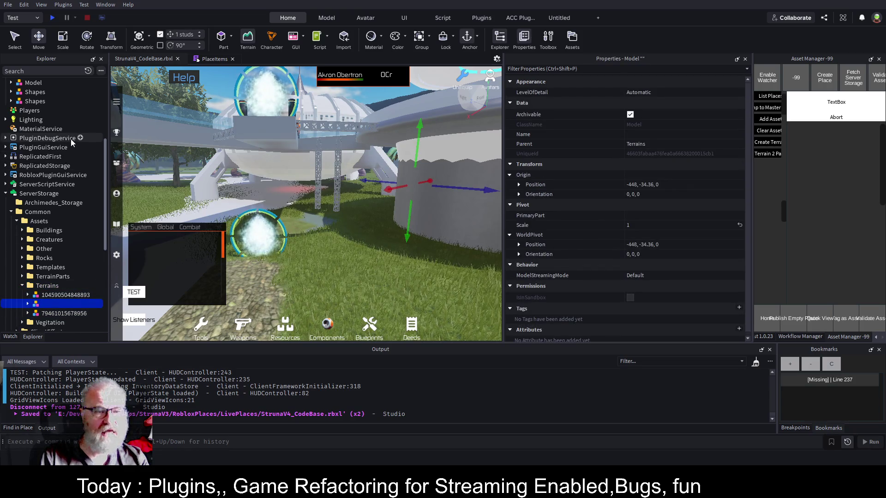
{"action": "scroll", "coordinate": [48, 109], "scroll_direction": "up", "scroll_amount": 2}
{"action": "double_click", "coordinate": [55, 116]}
{"action": "key", "text": "ctrl+c"}
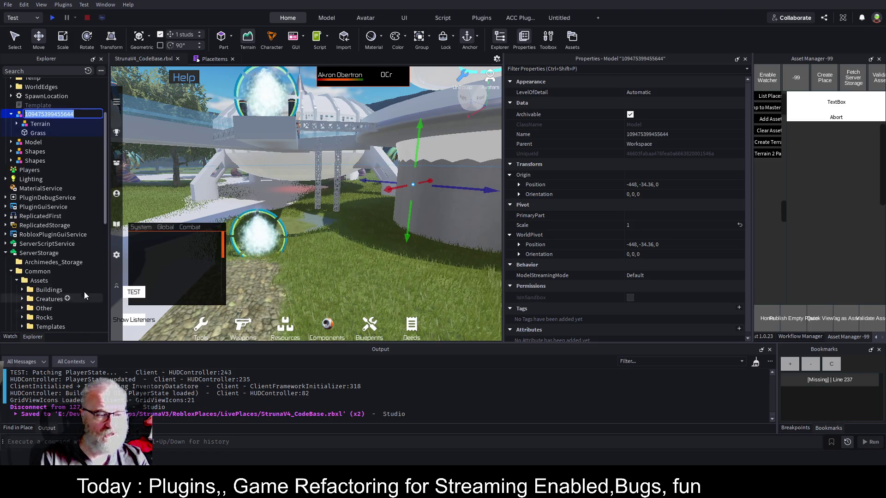
{"action": "key", "text": "Return"}
{"action": "left_click_drag", "start_coordinate": [106, 211], "coordinate": [110, 277]}
{"action": "left_click", "coordinate": [38, 210]}
{"action": "left_click", "coordinate": [38, 211]}
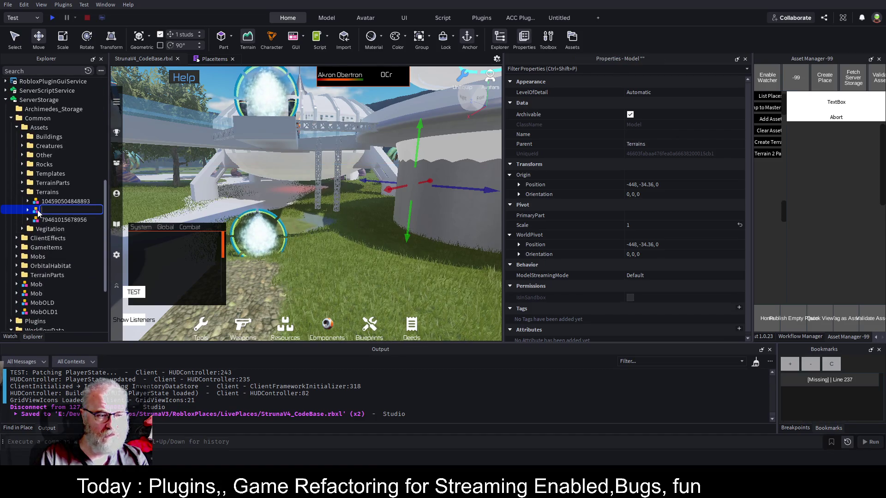
{"action": "key", "text": "ctrl+v"}
{"action": "key", "text": "Return"}
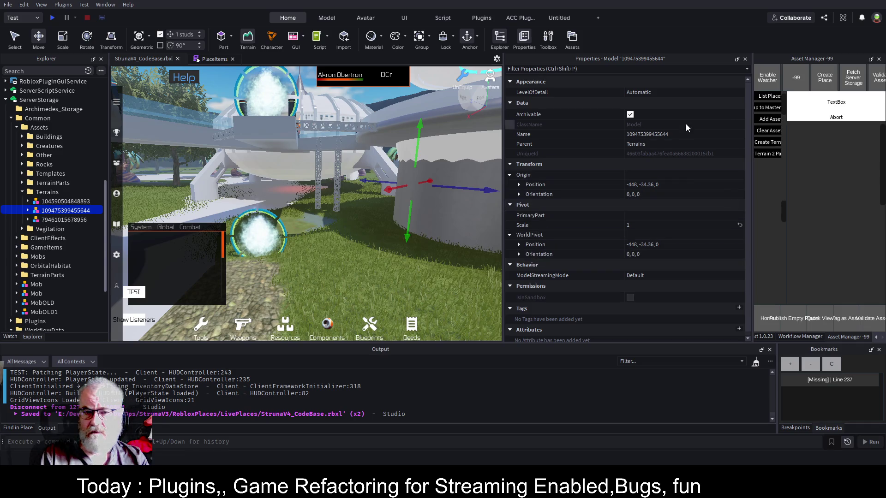
{"action": "left_click", "coordinate": [737, 59]}
{"action": "key", "text": "ctrl+s"}
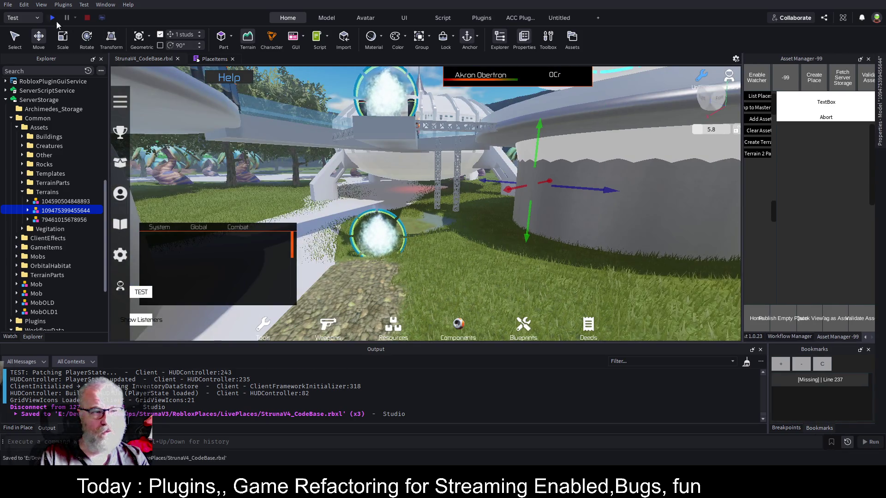
- Start a play test, stop it, and start it again so the character spawns on the walkway
{"action": "left_click", "coordinate": [53, 18]}
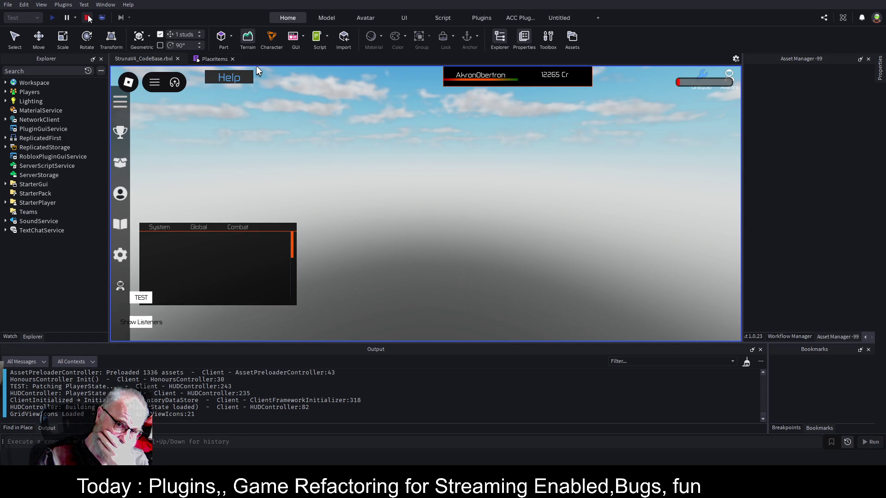
{"action": "left_click", "coordinate": [88, 17]}
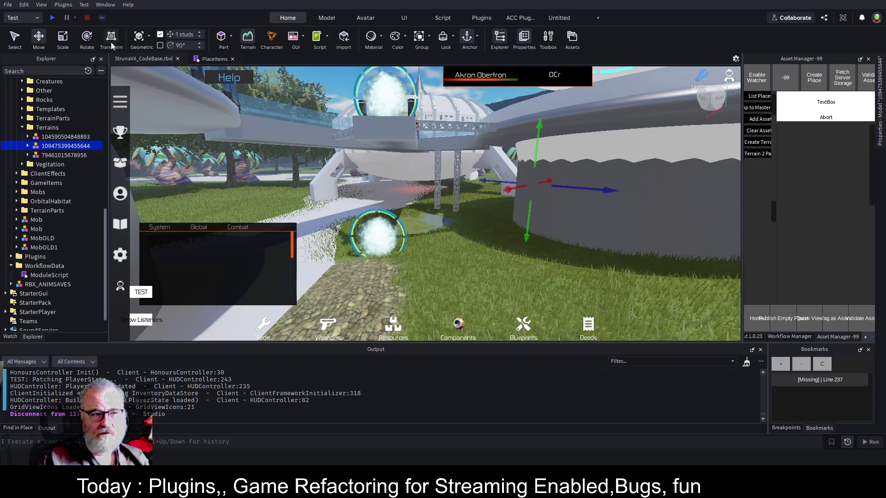
{"action": "left_click", "coordinate": [525, 243]}
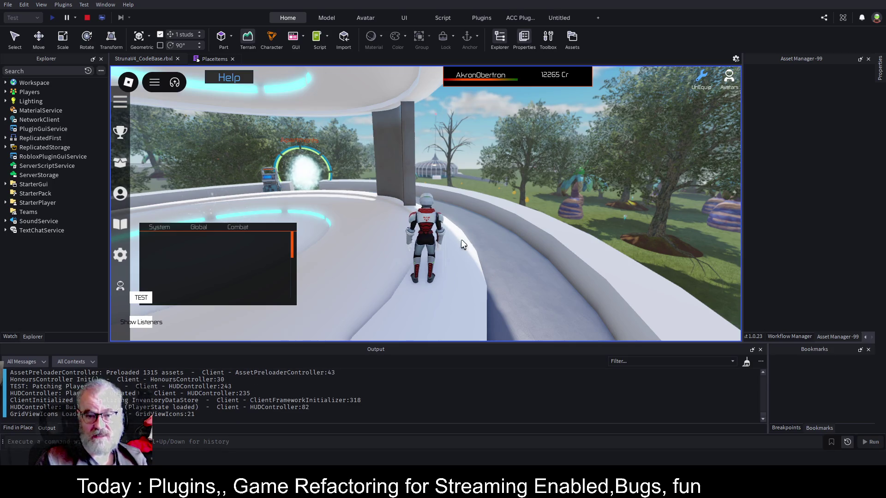
- Run and jump across the grass, then climb up the large tree
{"action": "key", "text": "i"}
{"action": "key", "text": "i"}
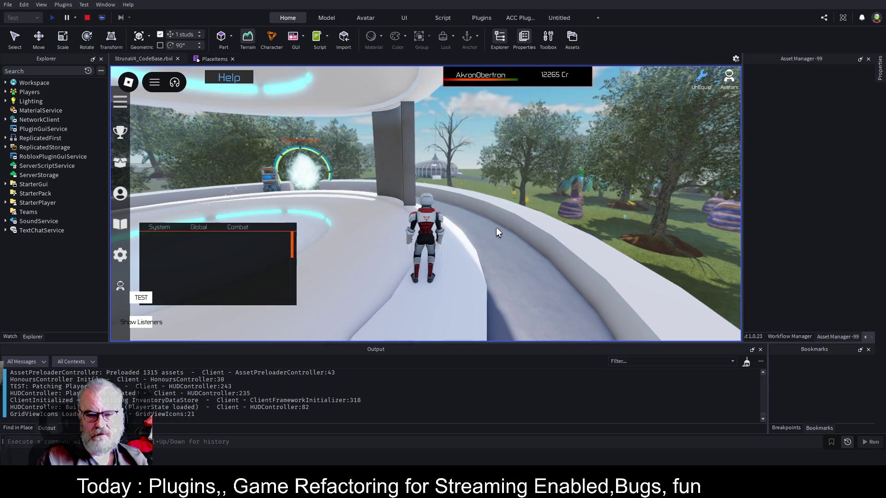
{"action": "key", "text": "w"}
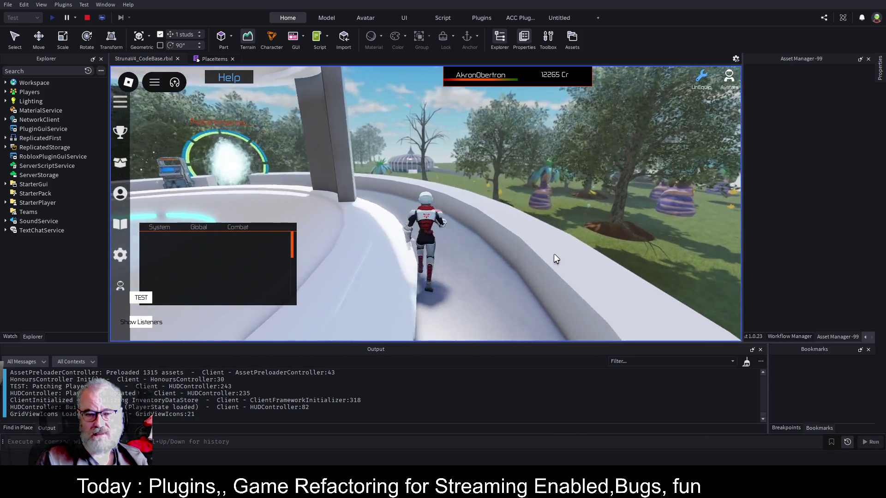
{"action": "key", "text": "space"}
{"action": "key", "text": "w"}
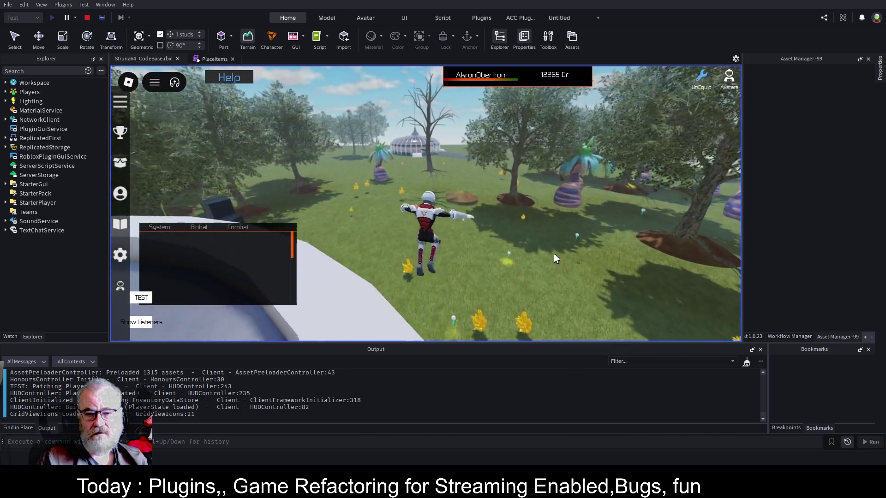
{"action": "key", "text": "a"}
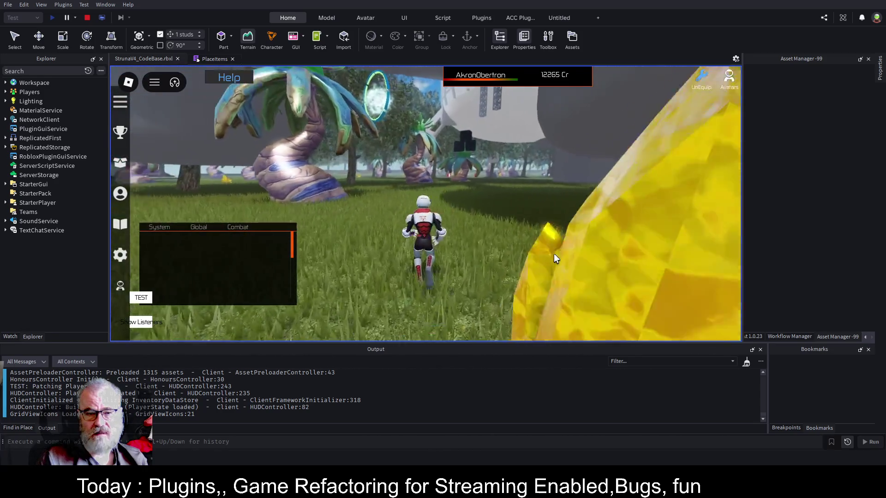
{"action": "key", "text": "s"}
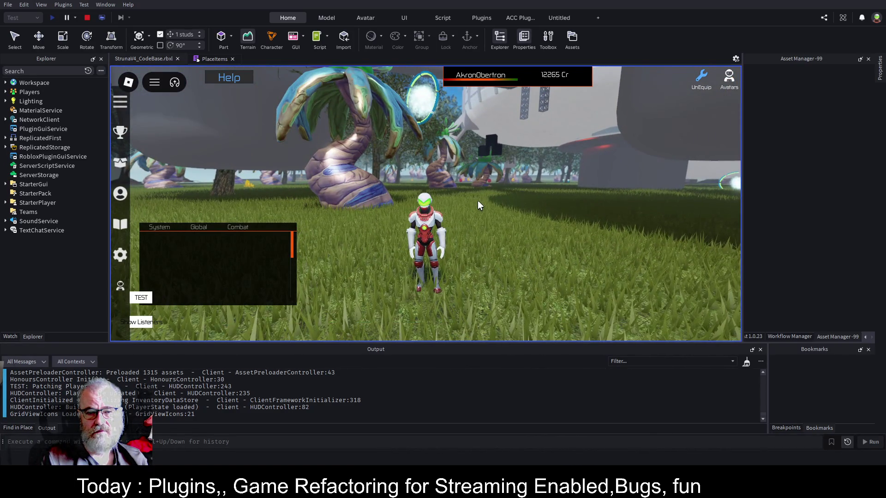
{"action": "key", "text": "w"}
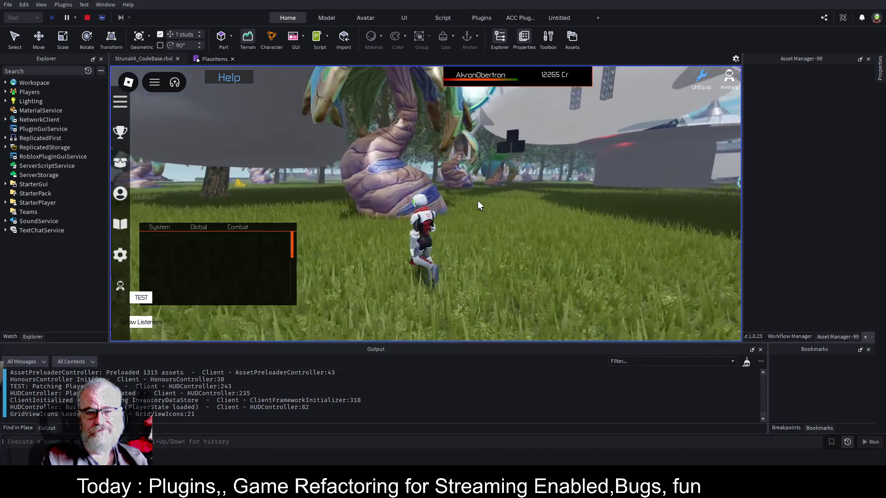
{"action": "key", "text": "space"}
{"action": "key", "text": "w"}
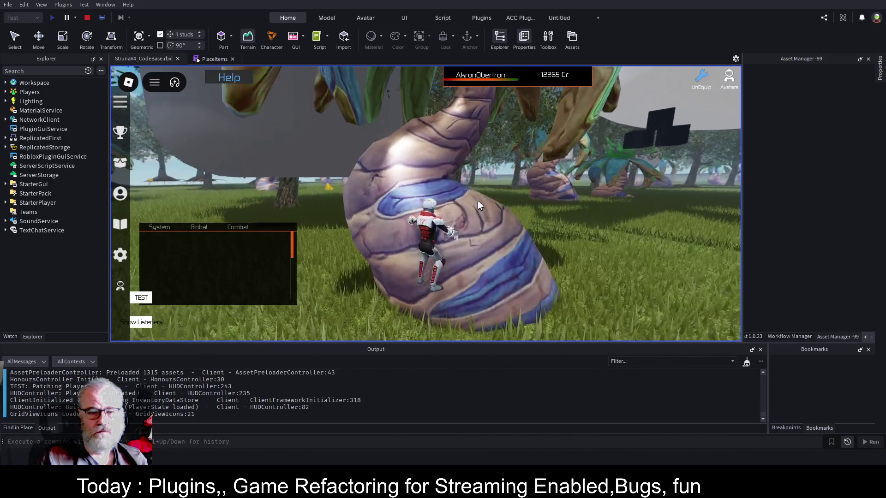
{"action": "key", "text": "w"}
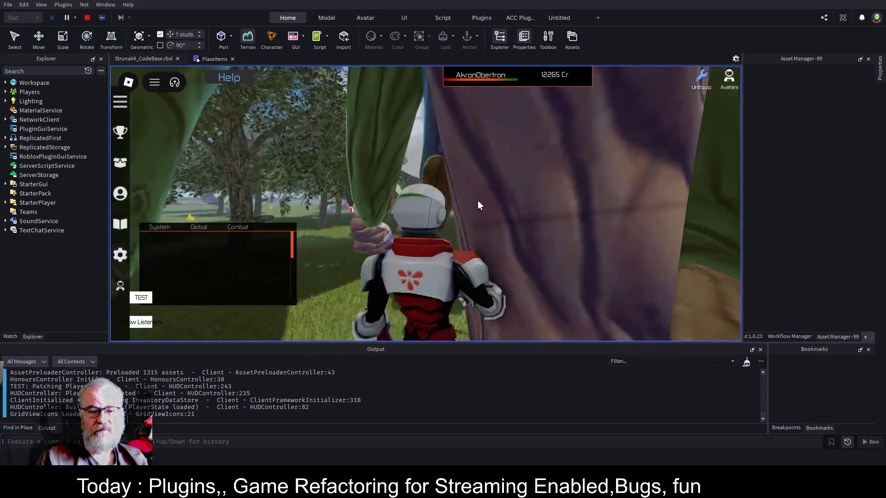
{"action": "key", "text": "space"}
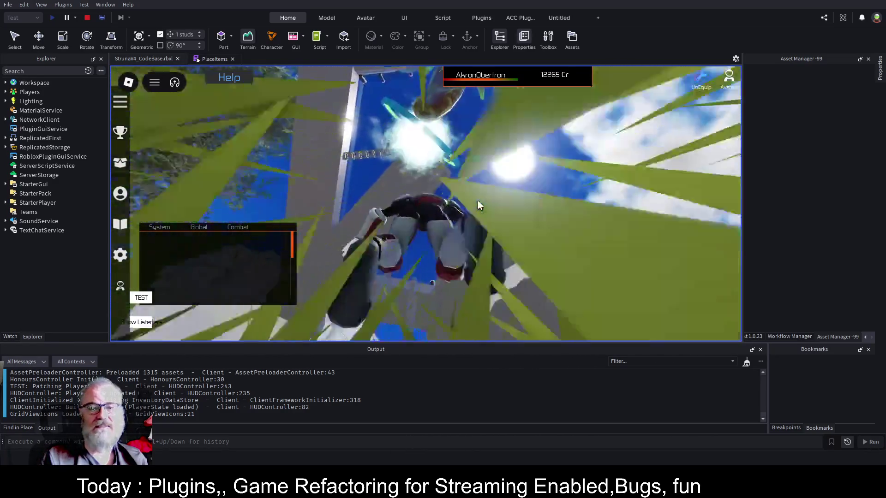
- Run further across the grass, press E, and swing the camera toward the green jeep
{"action": "key", "text": "w"}
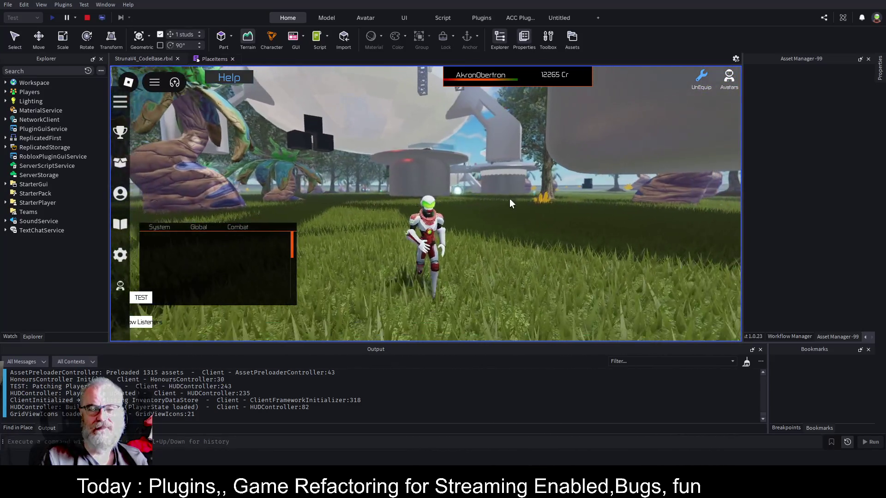
{"action": "key", "text": "w"}
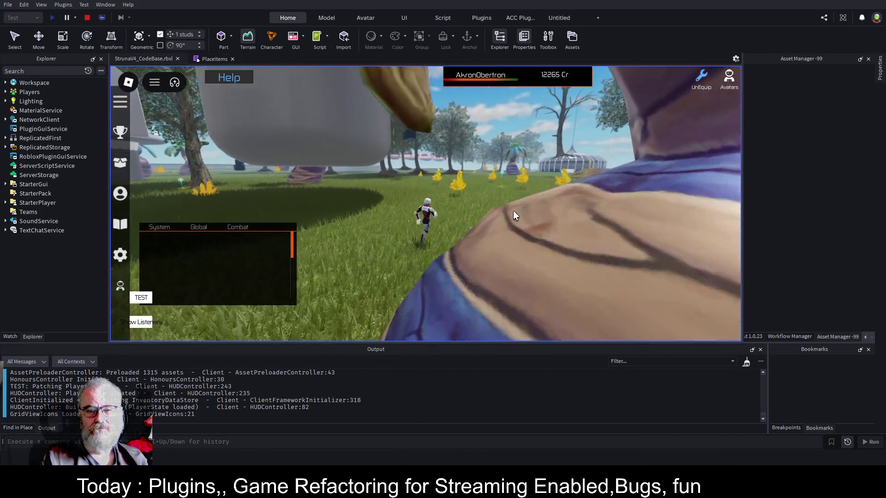
{"action": "key", "text": "w"}
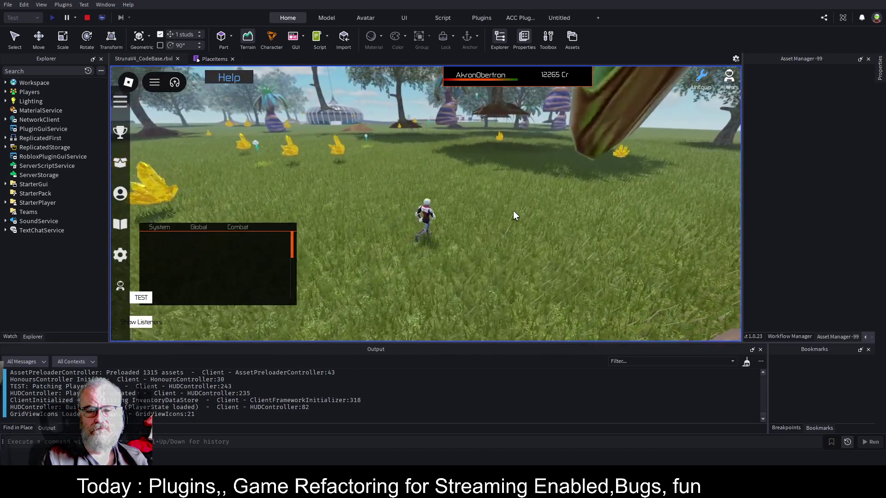
{"action": "key", "text": "e"}
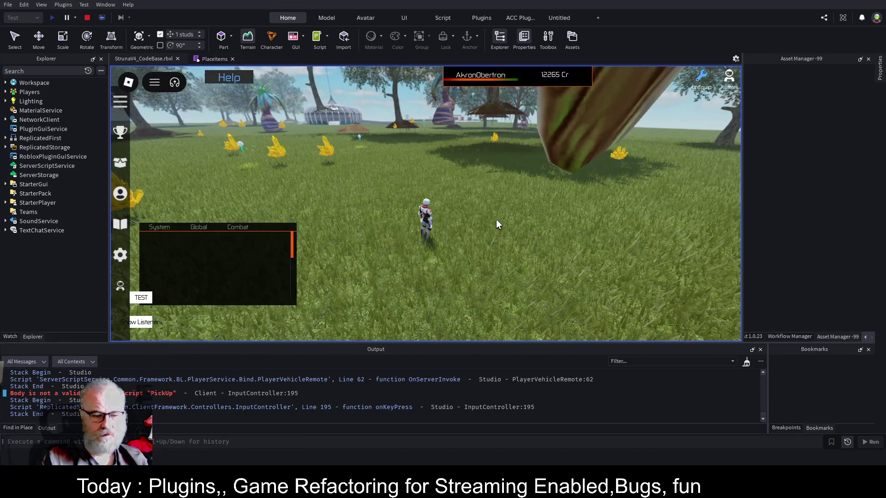
{"action": "scroll", "coordinate": [562, 406], "scroll_direction": "up", "scroll_amount": 2}
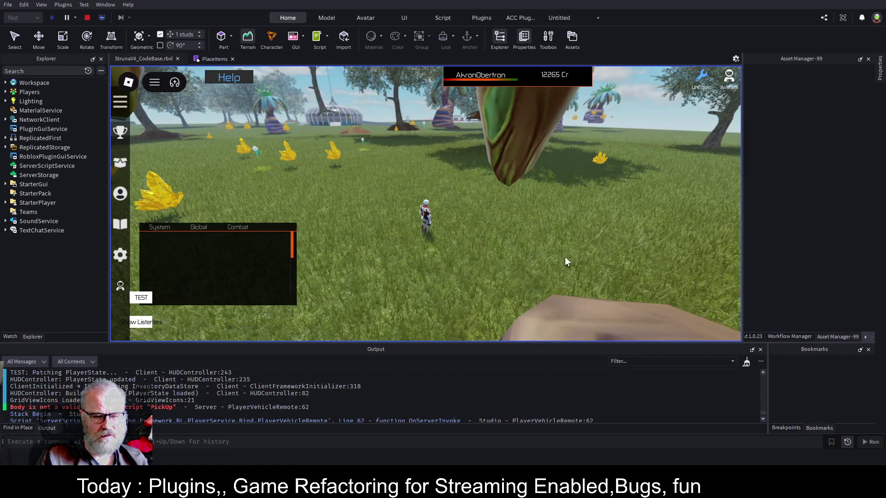
{"action": "key", "text": "Left"}
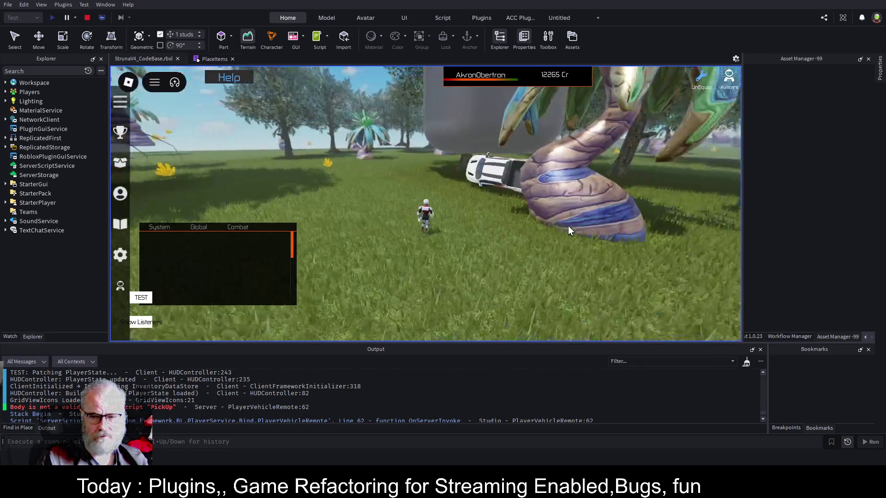
{"action": "key", "text": "Left"}
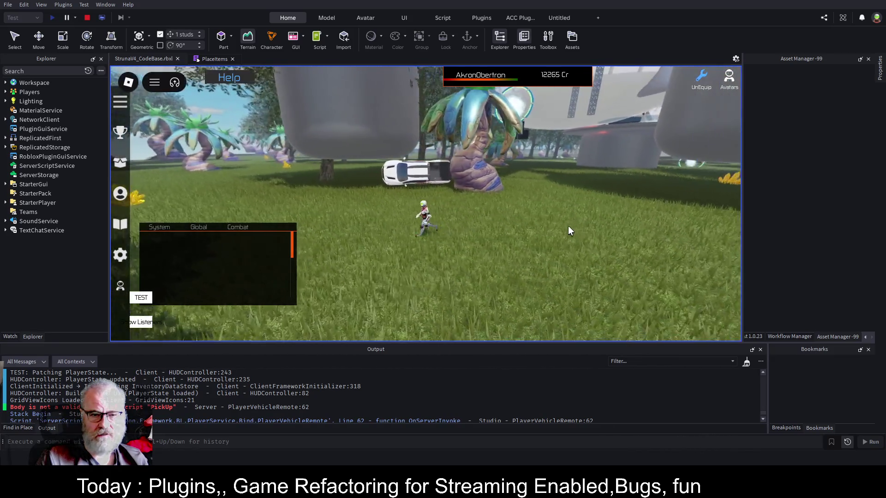
{"action": "key", "text": "Right"}
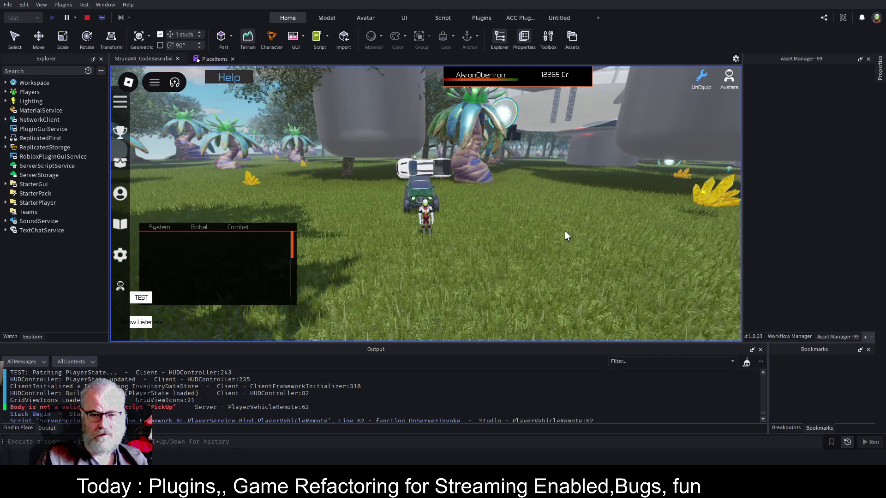
- Board the green jeep, drive it forward over the grass, and exit it beside the character
{"action": "key", "text": "w"}
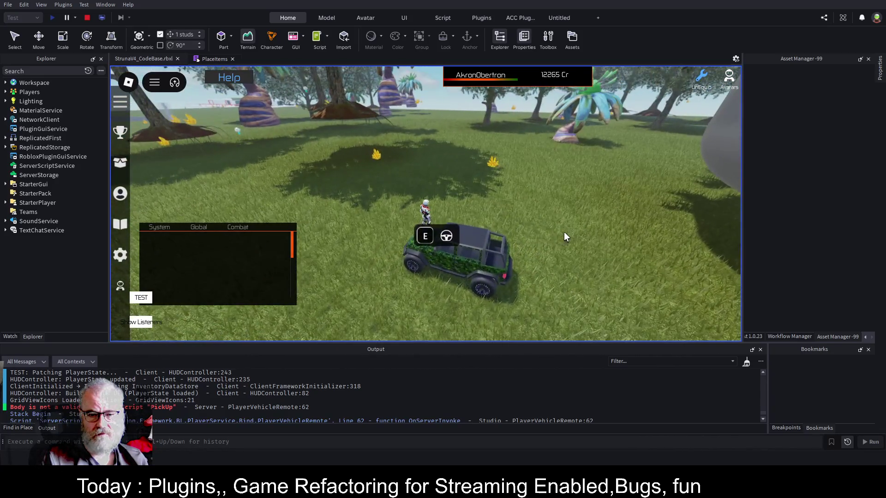
{"action": "key", "text": "e"}
{"action": "key", "text": "w"}
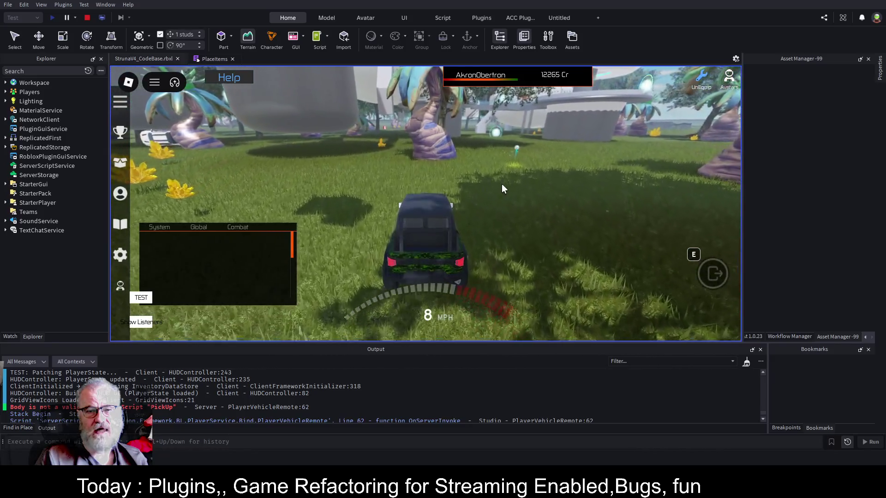
{"action": "key", "text": "e"}
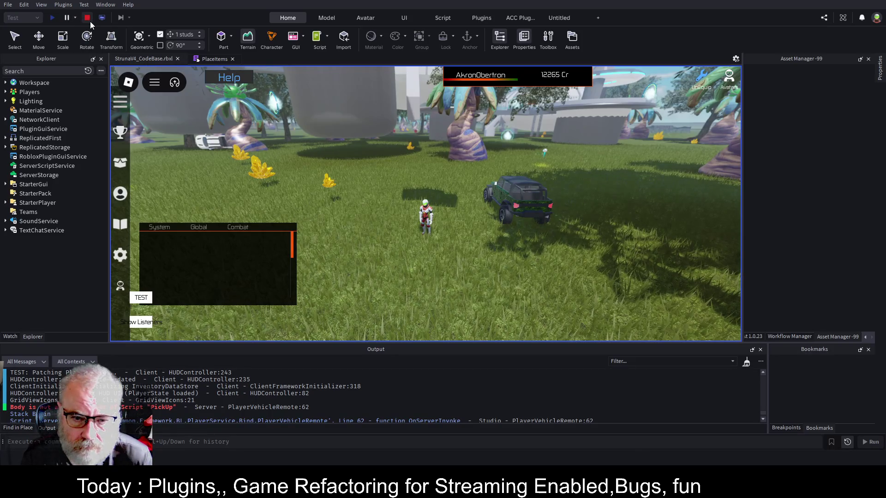
{"action": "left_click", "coordinate": [102, 18]}
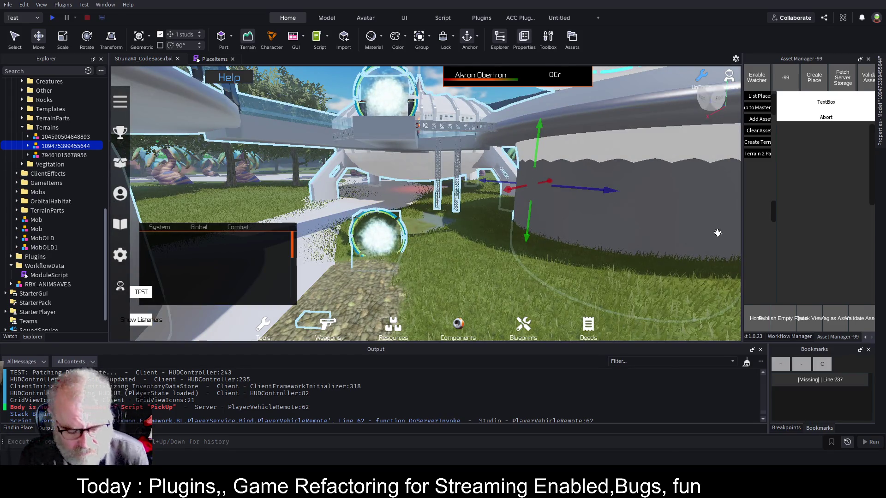
{"action": "key", "text": "ctrl+shift+p"}
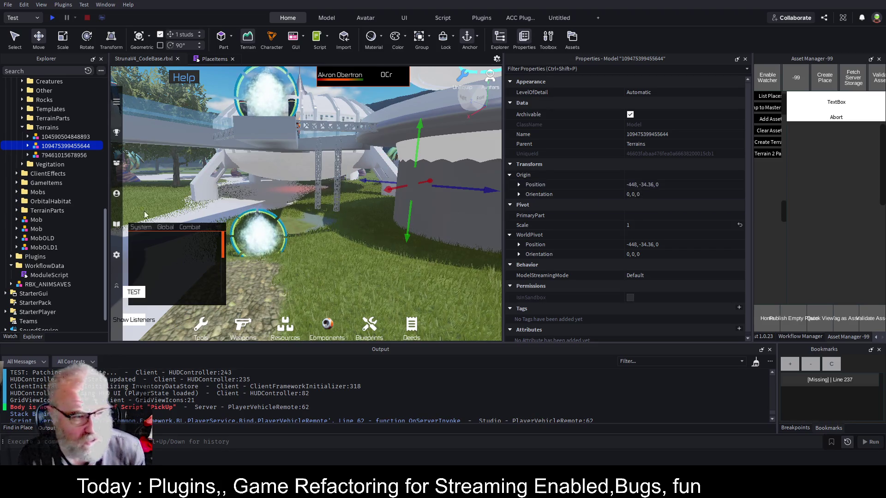
{"action": "scroll", "coordinate": [68, 203], "scroll_direction": "down", "scroll_amount": 1}
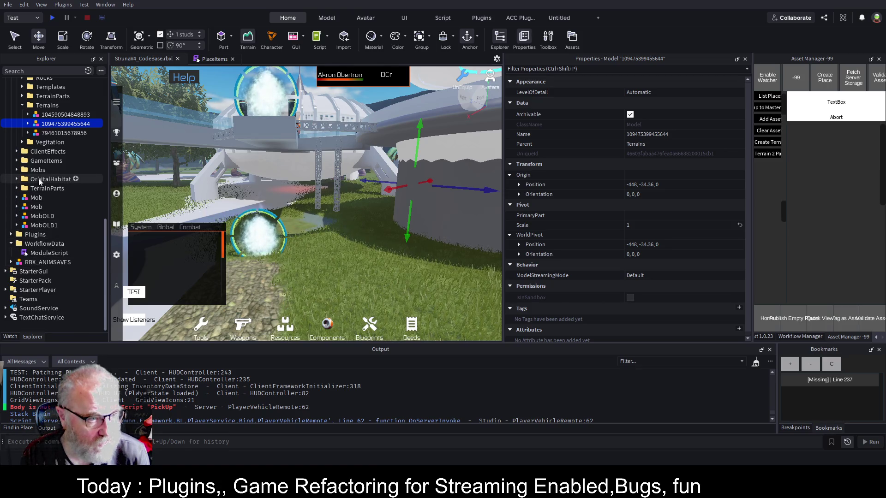
{"action": "scroll", "coordinate": [39, 181], "scroll_direction": "up", "scroll_amount": 1}
{"action": "scroll", "coordinate": [40, 182], "scroll_direction": "up", "scroll_amount": 5}
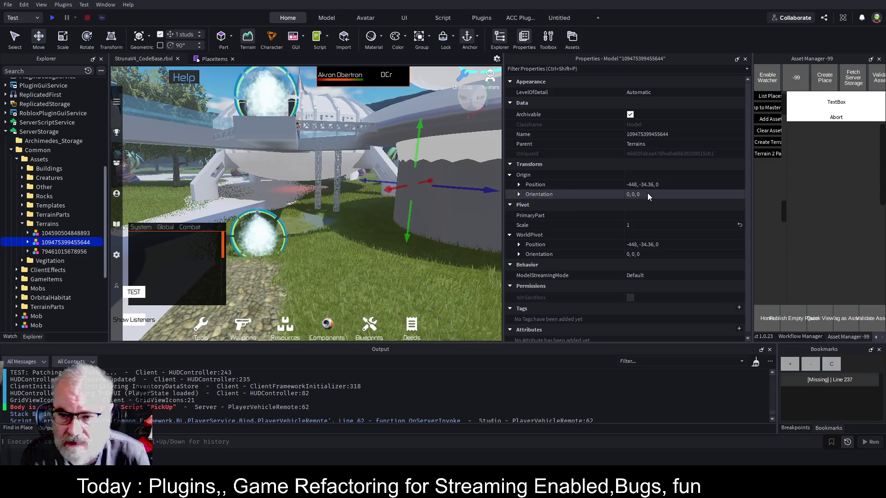
{"action": "scroll", "coordinate": [63, 166], "scroll_direction": "up", "scroll_amount": 6}
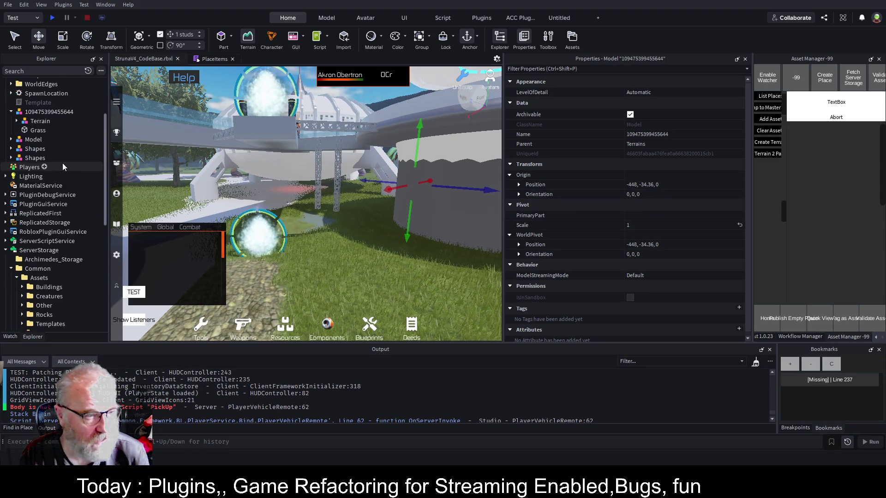
{"action": "scroll", "coordinate": [63, 167], "scroll_direction": "up", "scroll_amount": 3}
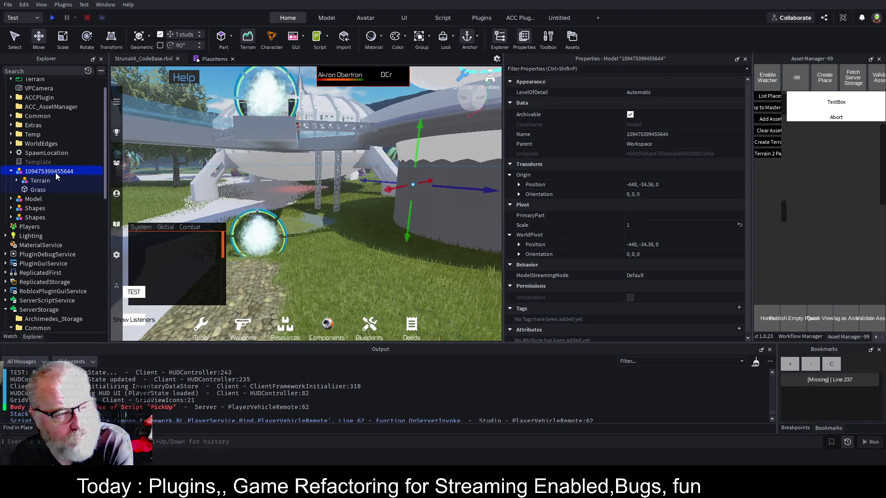
{"action": "key", "text": "Delete"}
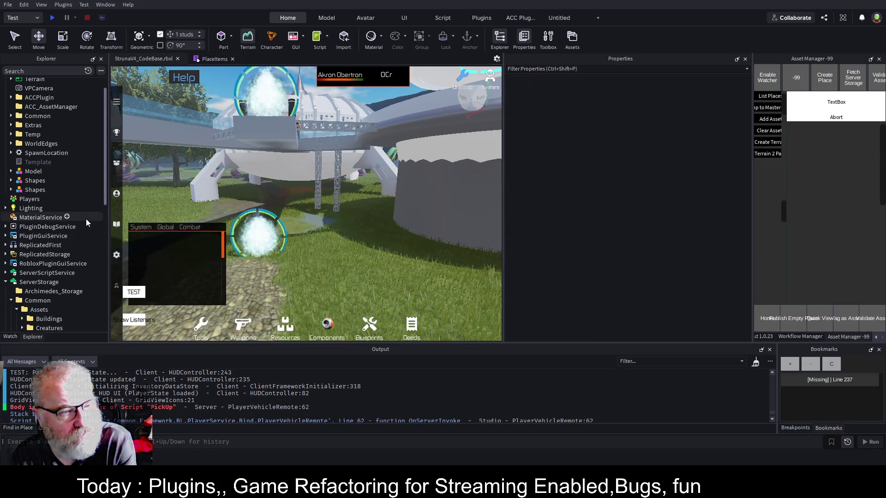
- Start a play test with a wider game view and run past the purple rock across the grass
{"action": "left_click", "coordinate": [50, 18]}
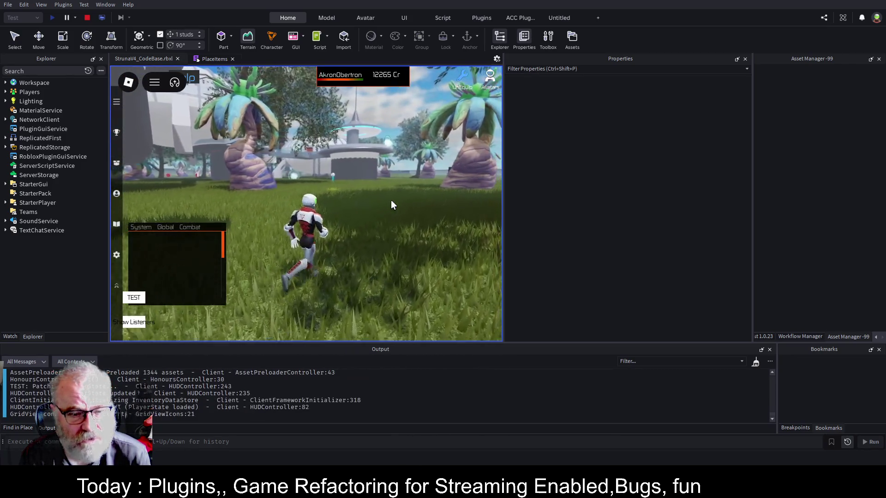
{"action": "left_click", "coordinate": [745, 59]}
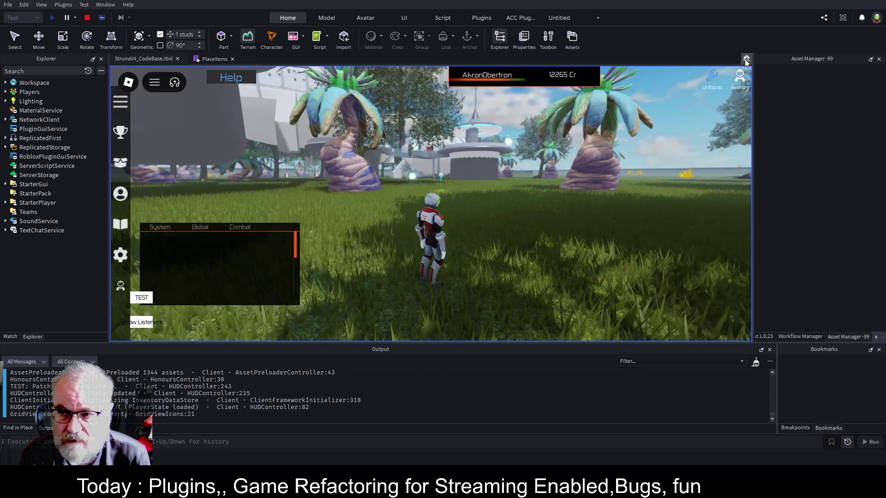
{"action": "key", "text": "w"}
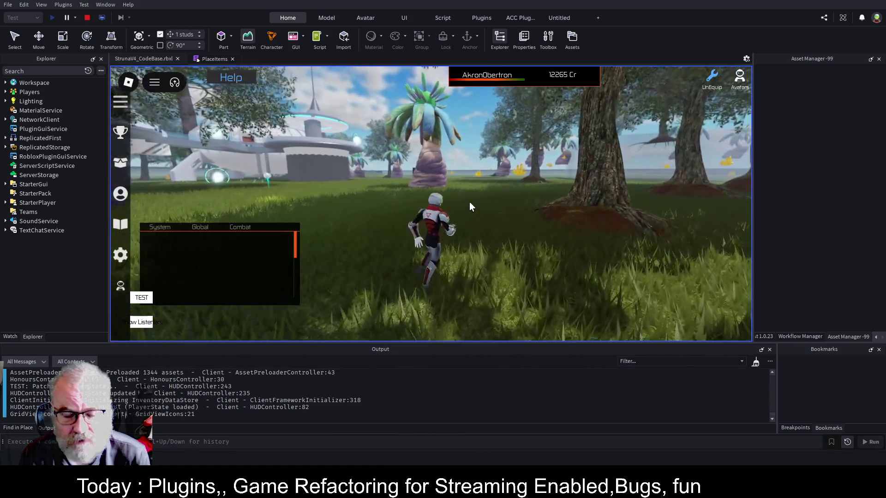
{"action": "key", "text": "w"}
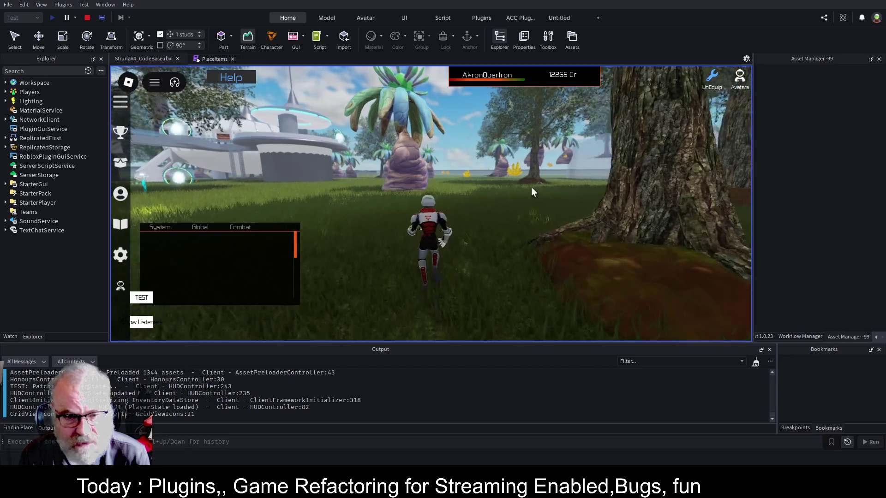
{"action": "key", "text": "w"}
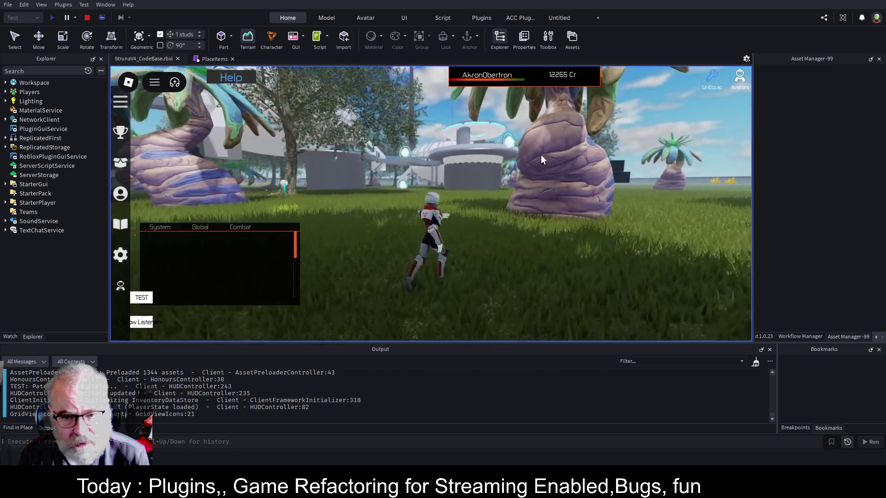
{"action": "key", "text": "w"}
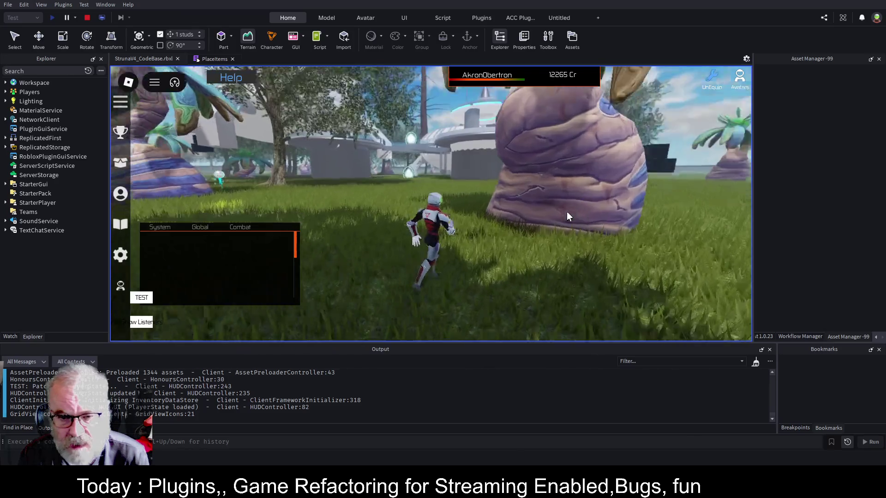
{"action": "key", "text": "w"}
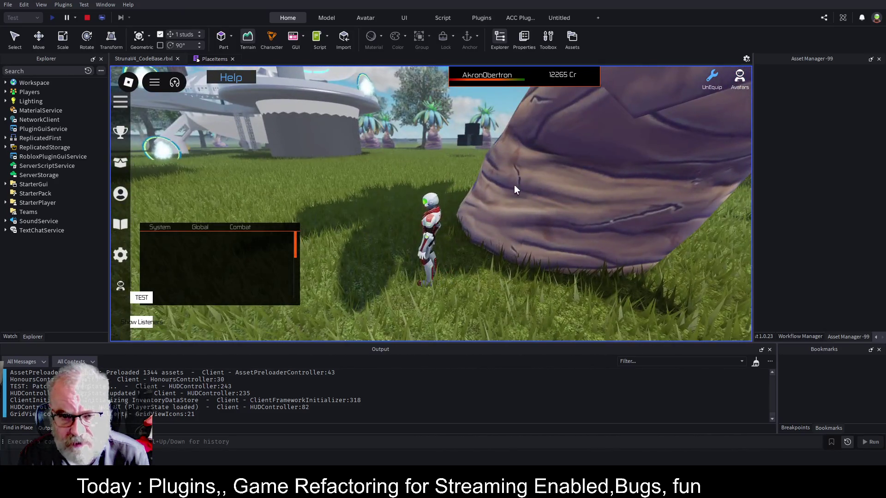
{"action": "key", "text": "w"}
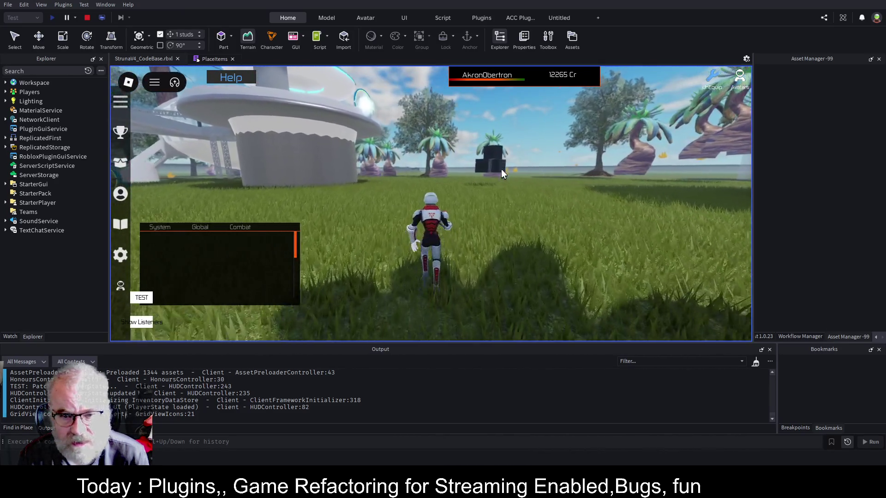
{"action": "key", "text": "w"}
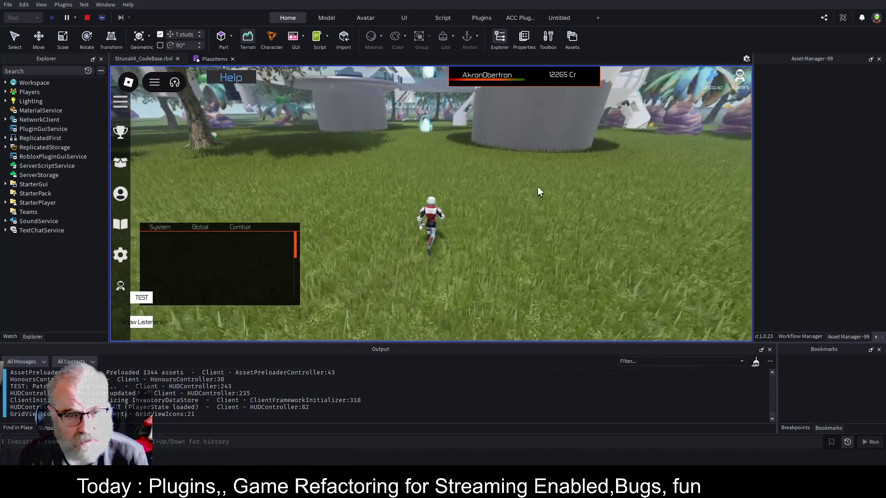
{"action": "key", "text": "w"}
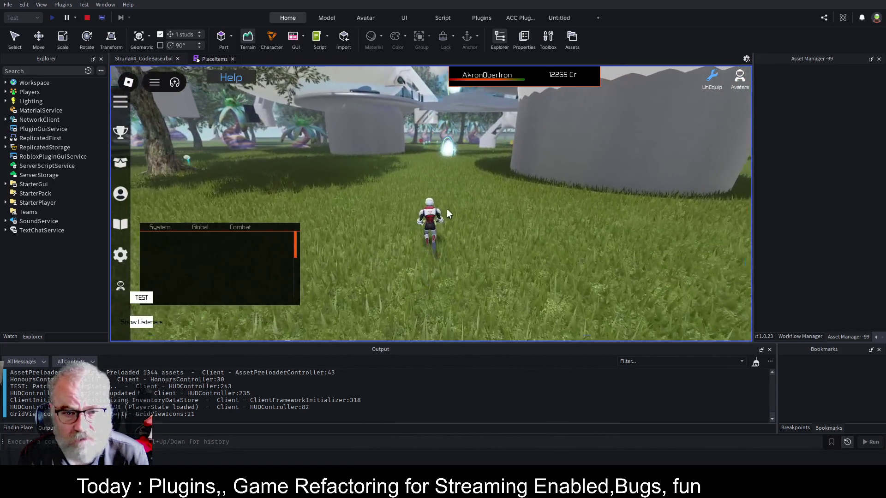
- Run to the glowing portal, along the walkway and bridge onto the domed platform, then stop testing
{"action": "key", "text": "w"}
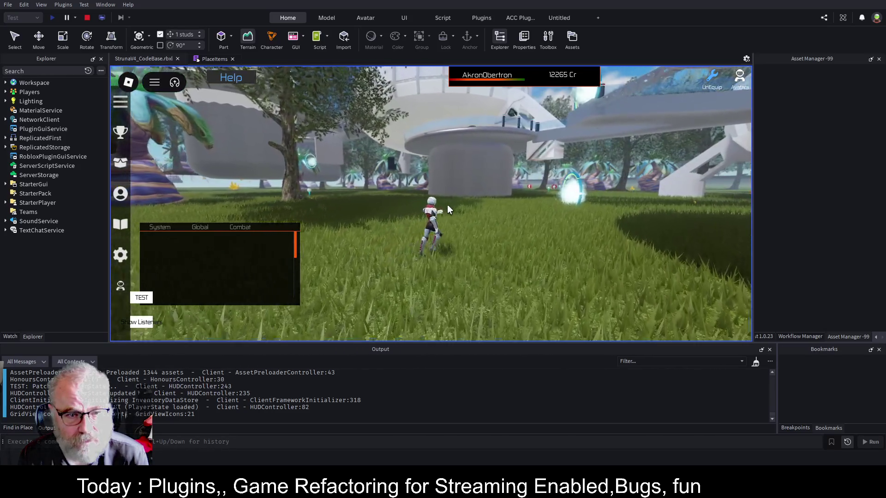
{"action": "key", "text": "w"}
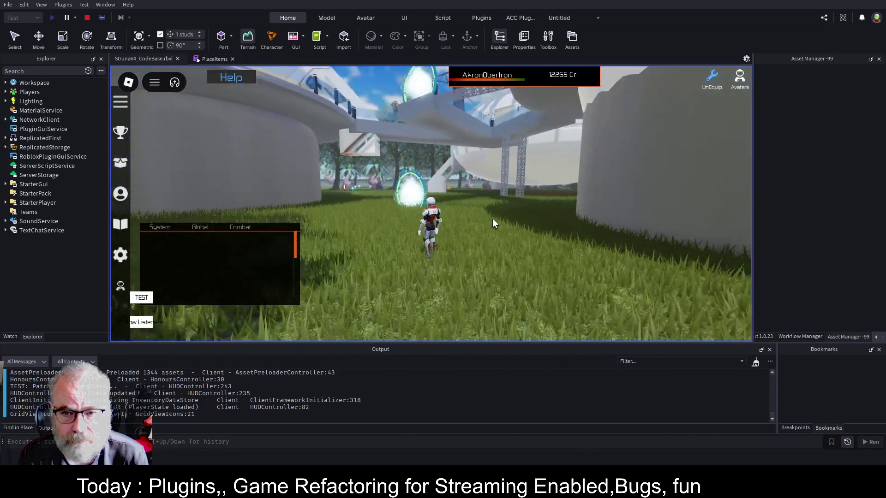
{"action": "key", "text": "w"}
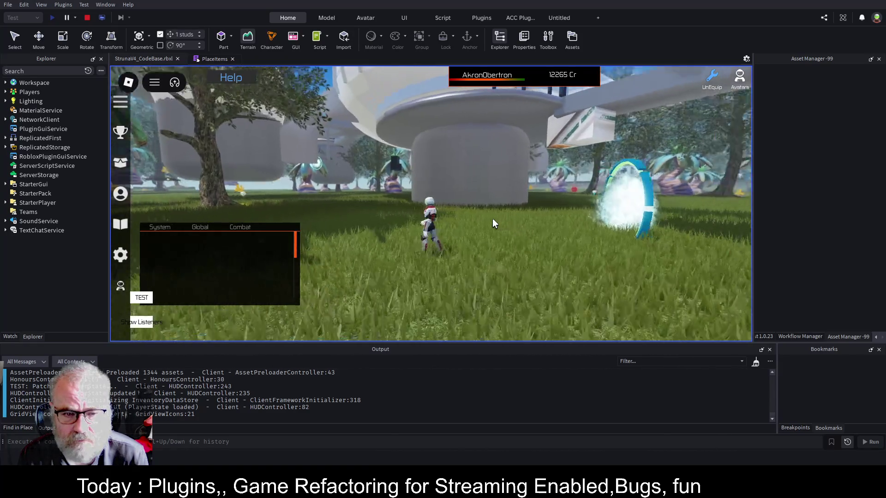
{"action": "key", "text": "w"}
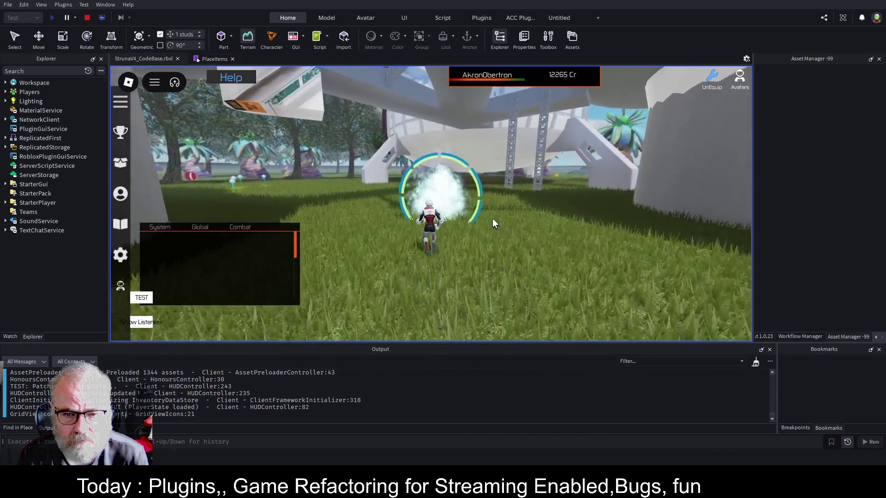
{"action": "key", "text": "a"}
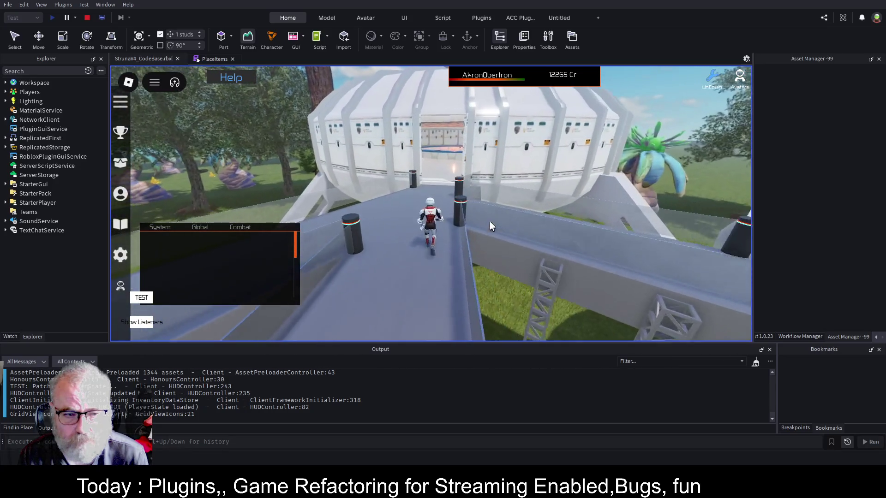
{"action": "key", "text": "w"}
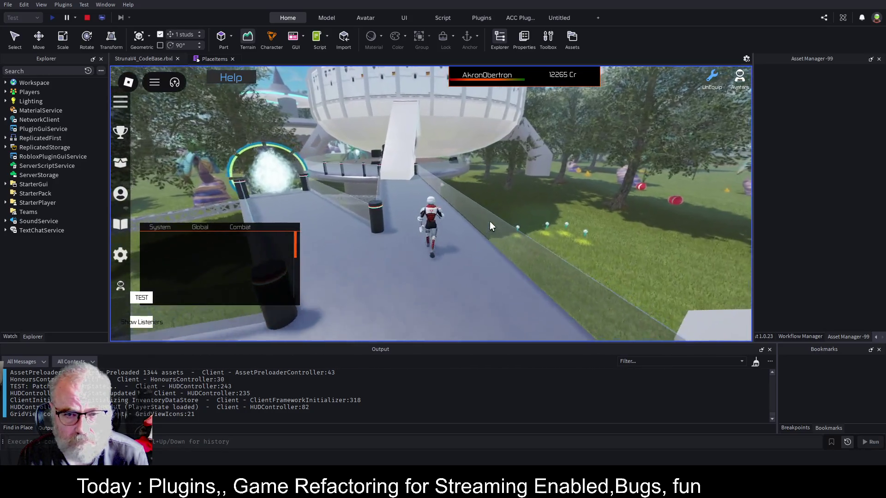
{"action": "scroll", "coordinate": [491, 223], "scroll_direction": "down", "scroll_amount": 3}
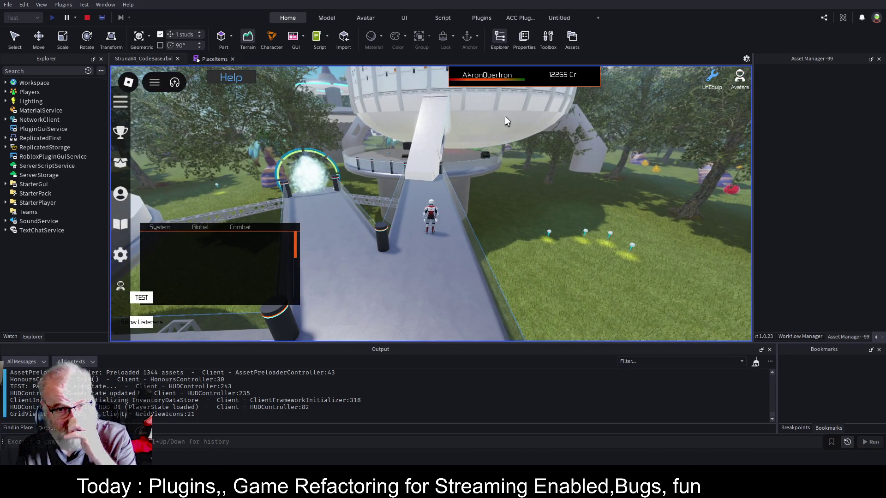
{"action": "left_click_drag", "start_coordinate": [550, 190], "coordinate": [527, 177]}
{"action": "key", "text": "w"}
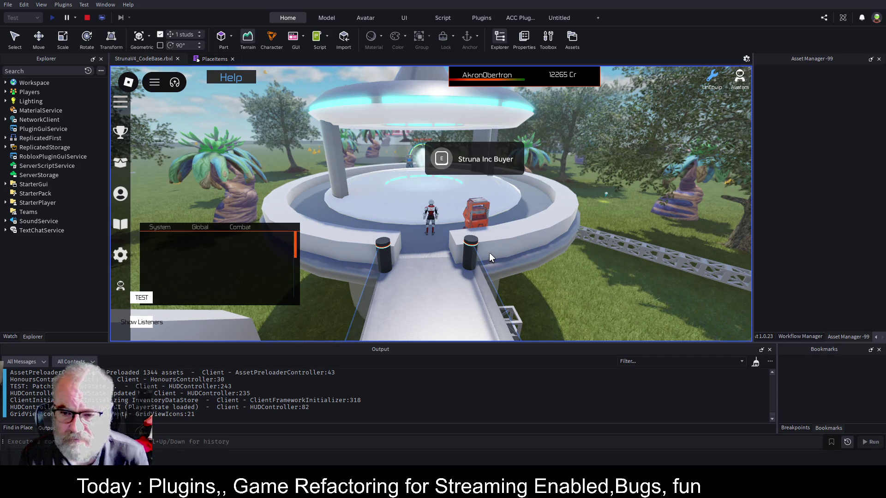
{"action": "left_click", "coordinate": [88, 17]}
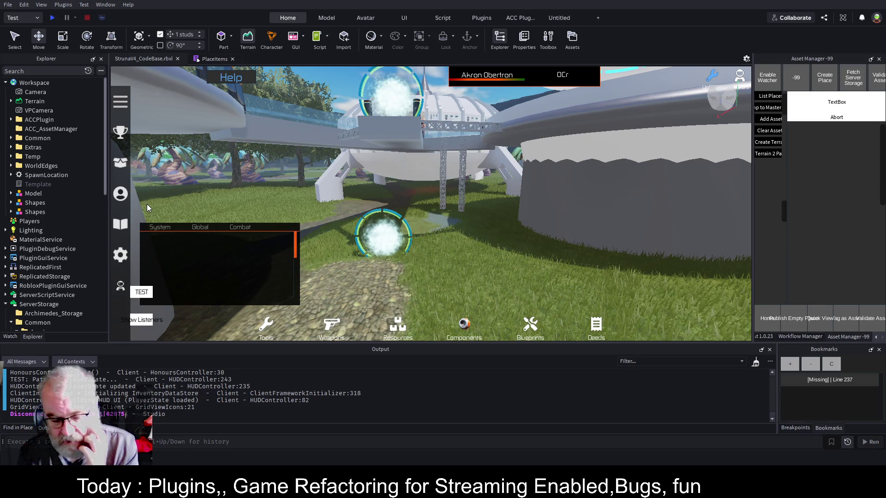
- Save the place to StrunaV4_CodeBase.rbxl with Ctrl+S
{"action": "key", "text": "ctrl+s"}
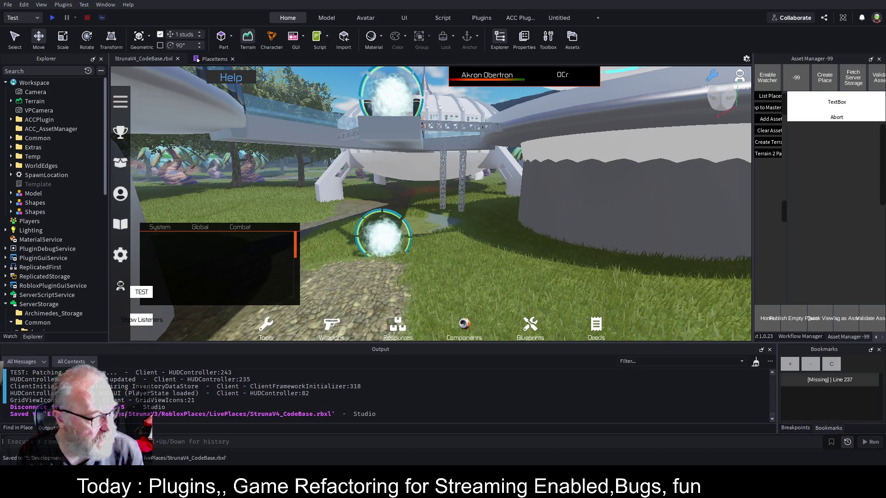